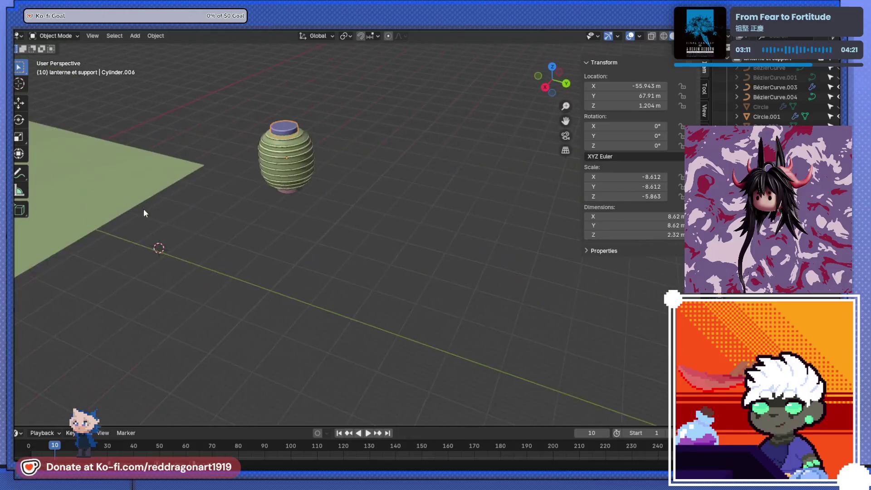
scroll(350, 242, down, 3)
scroll(362, 207, up, 2)
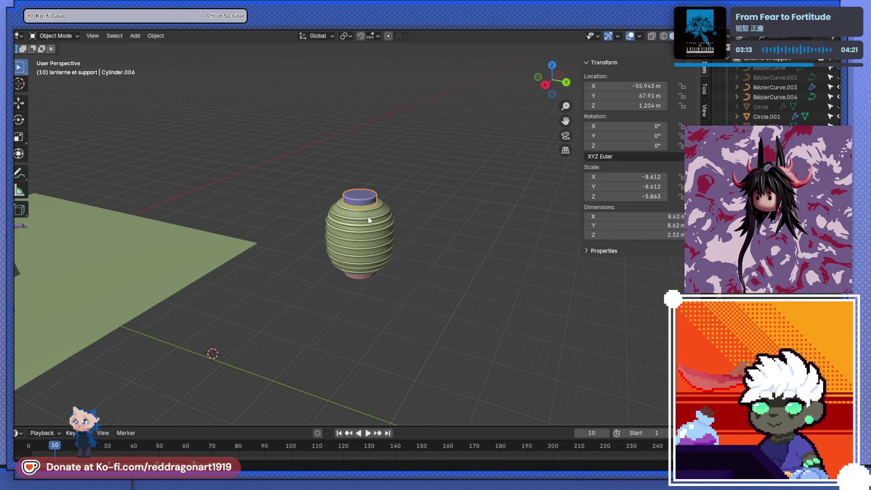
Step: Recentre the lantern top cap's origin on its own geometry via Object > Set Origin
key(shift+s)
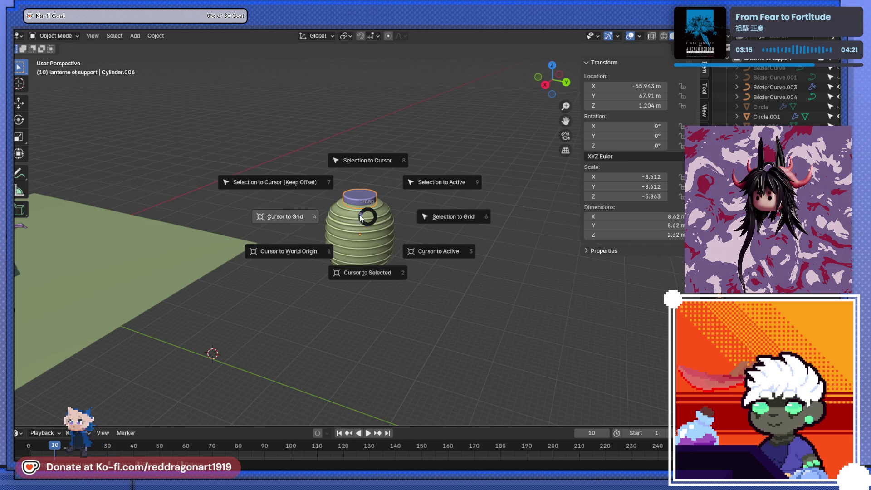
key(Escape)
click(155, 36)
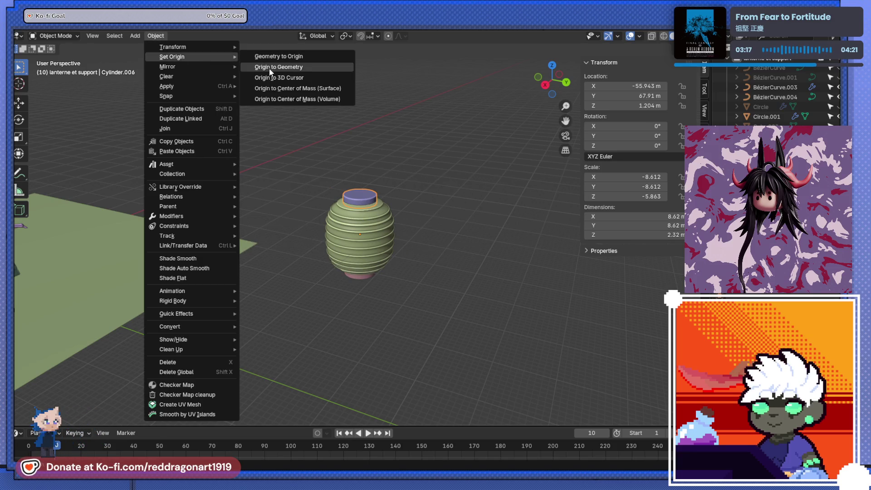
click(269, 66)
Step: Recentre the lantern bottom cap's origin on its own geometry the same way
click(366, 275)
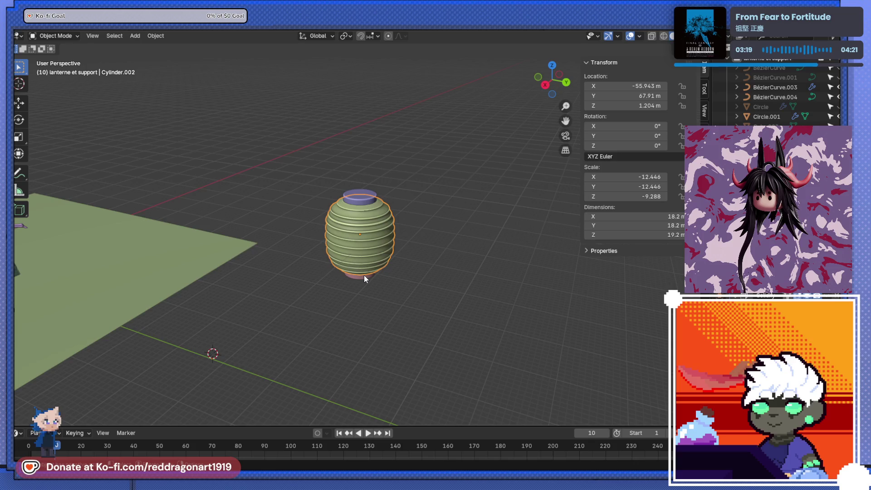
middle_drag(365, 275, 370, 253)
click(156, 37)
mouse_move(173, 57)
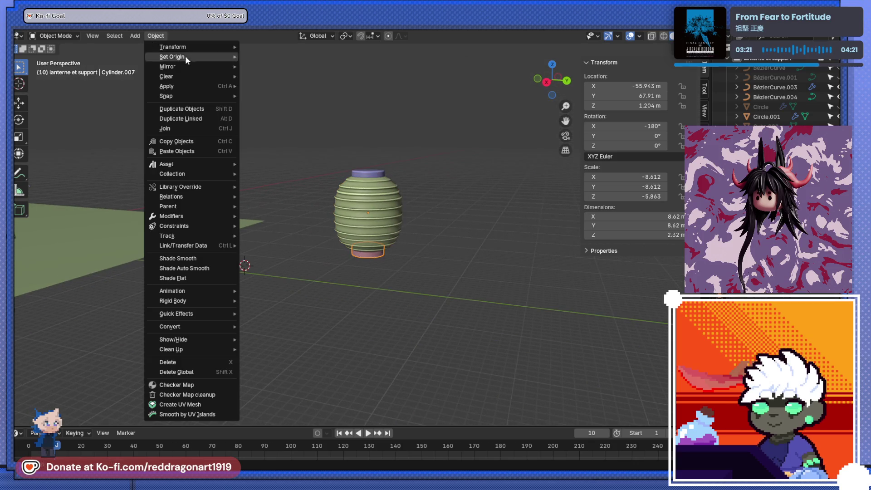
click(271, 67)
Step: Snap the 3D cursor to the selected top cap, ready to add a new object there
middle_drag(284, 84, 320, 184)
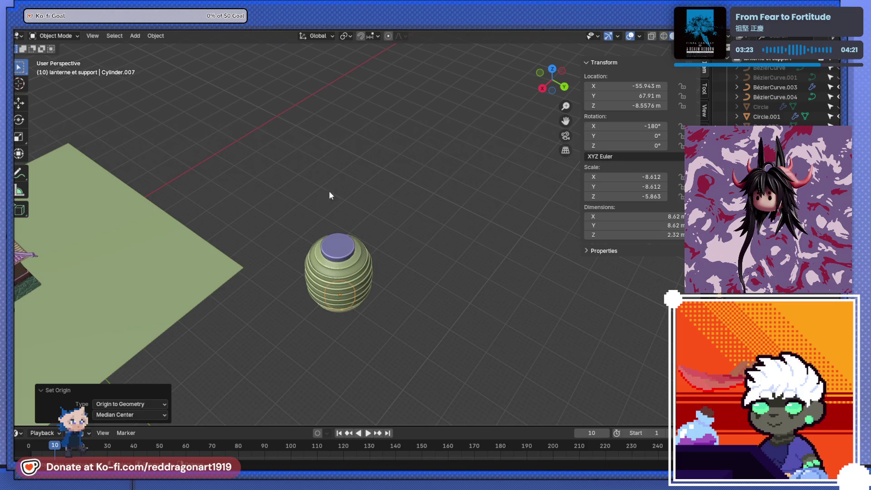
click(338, 247)
middle_drag(338, 248, 348, 230)
key(shift+s)
click(352, 280)
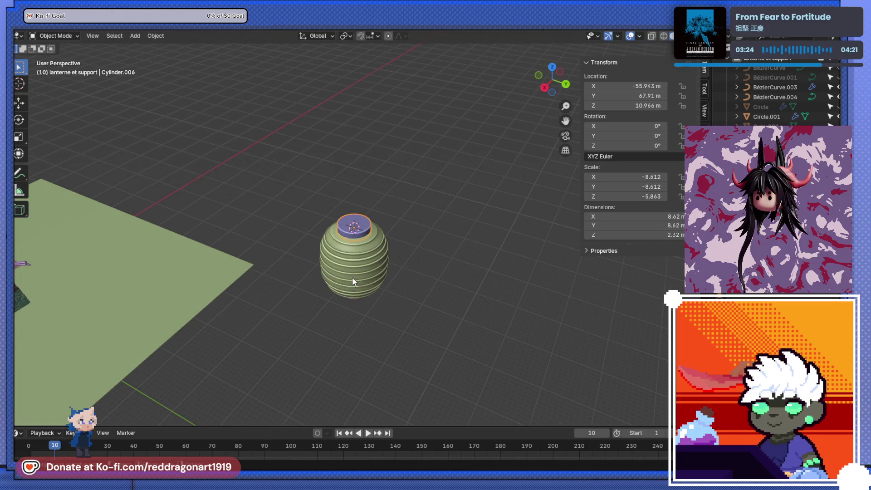
scroll(352, 279, up, 5)
key(shift+a)
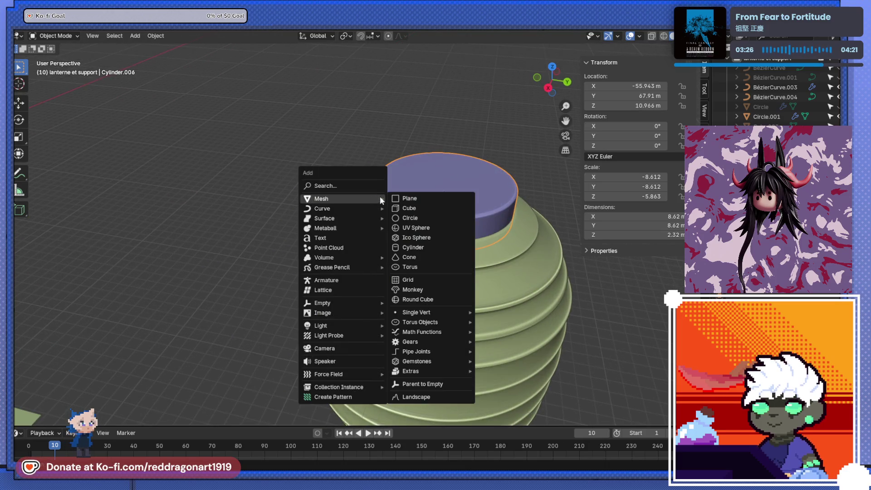
click(412, 208)
key(g)
key(z)
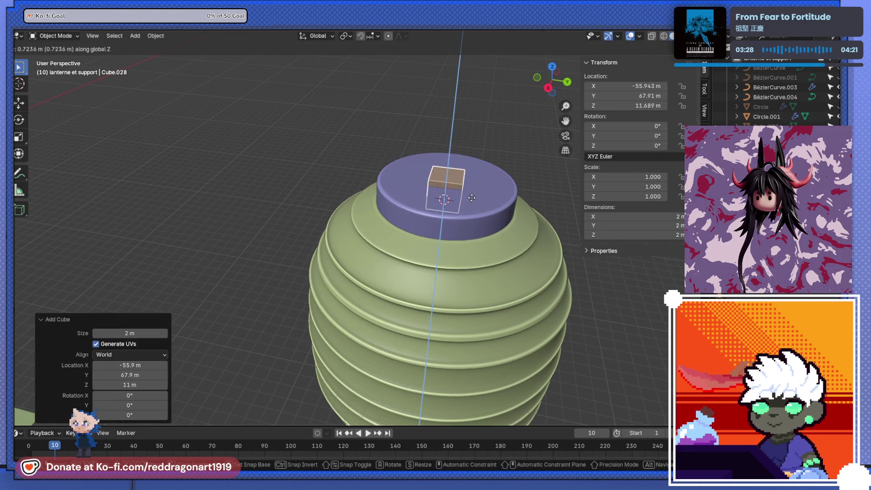
click(470, 194)
mouse_move(469, 194)
middle_down()
mouse_move(427, 182)
mouse_move(420, 189)
middle_up()
key(Right)
key(KP_1)
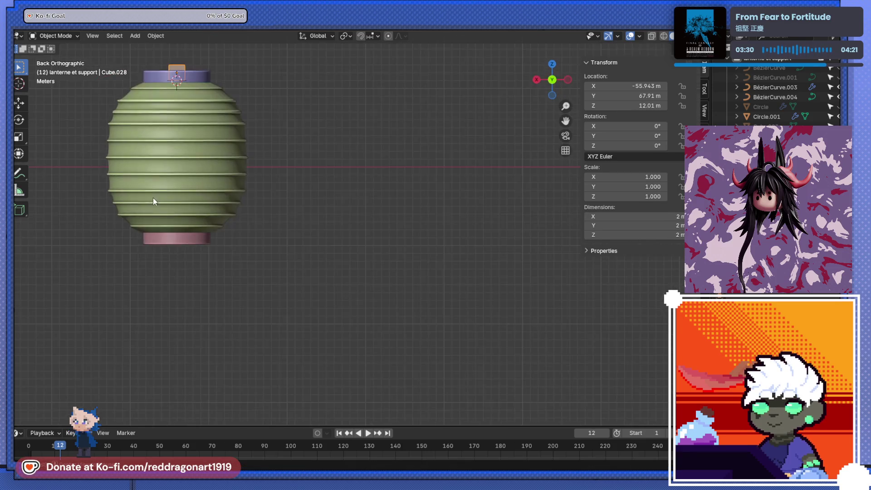
shift+middle_drag(152, 197, 423, 198)
scroll(381, 173, down, 2)
middle_drag(381, 174, 368, 216)
key(Right)
scroll(385, 205, up, 3)
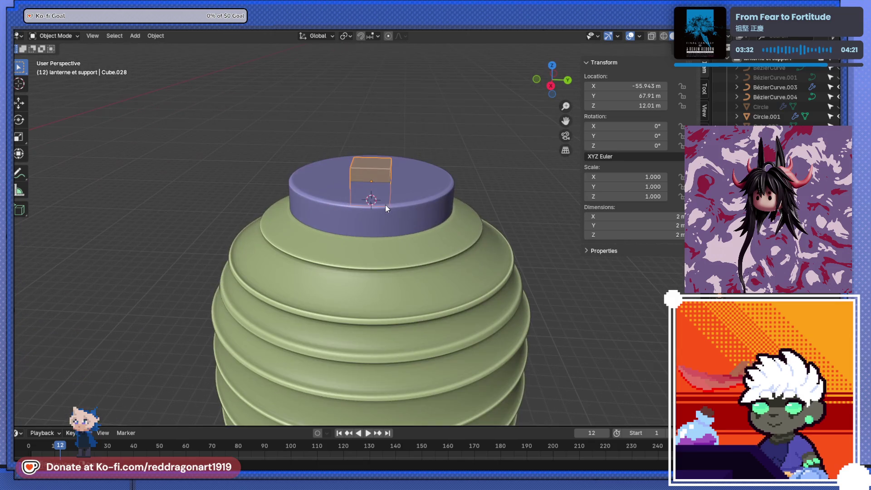
key(x)
click(384, 213)
scroll(386, 223, down, 3)
scroll(387, 222, down, 2)
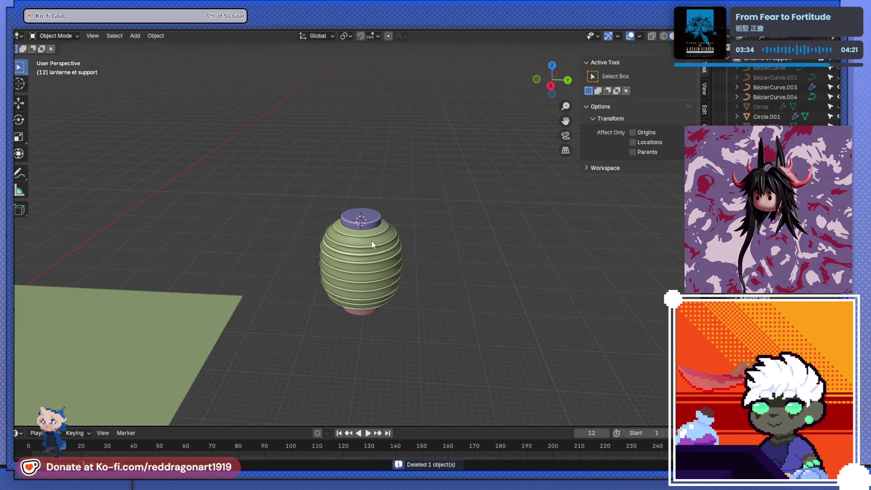
key(shift+a)
mouse_move(323, 241)
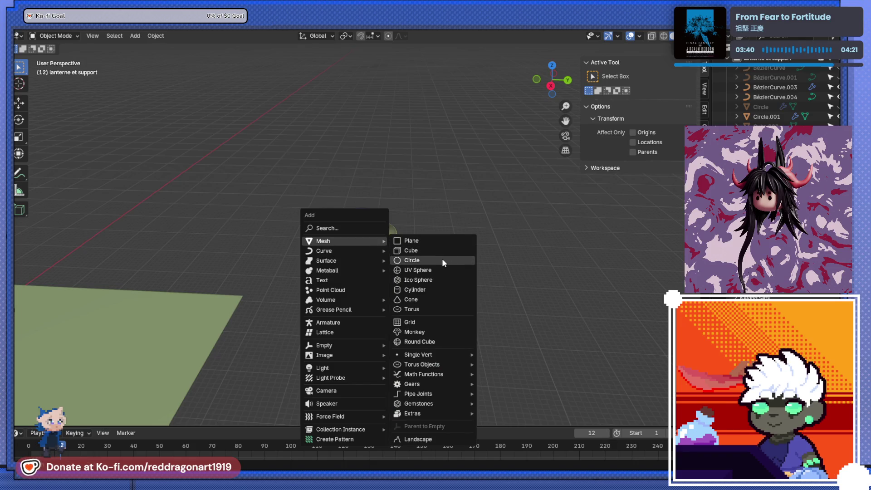
Step: Add a mesh circle at the cursor and raise it on Z just above the top cap
click(442, 258)
scroll(423, 248, up, 5)
key(g)
key(z)
click(406, 211)
key(KP_5)
key(KP_7)
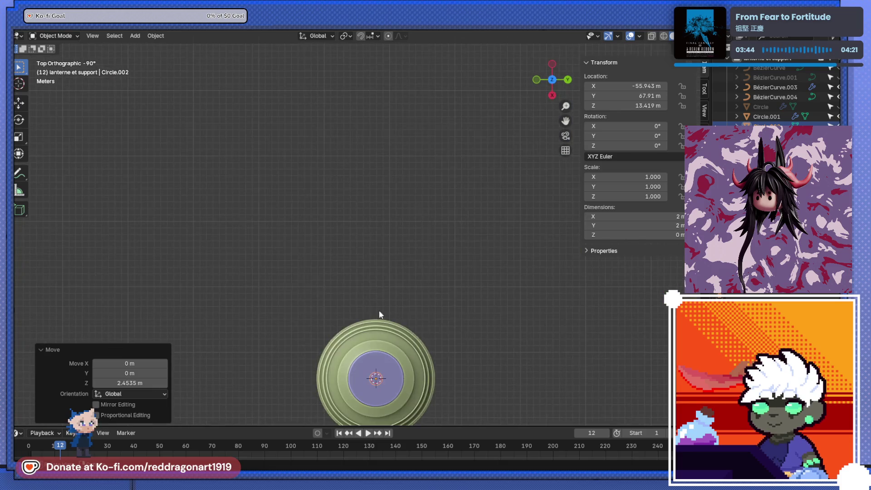
key(KP_Decimal)
scroll(377, 228, up, 5)
Step: Delete the circle's lower vertices in Edit Mode, leaving a half-circle arc
key(Tab)
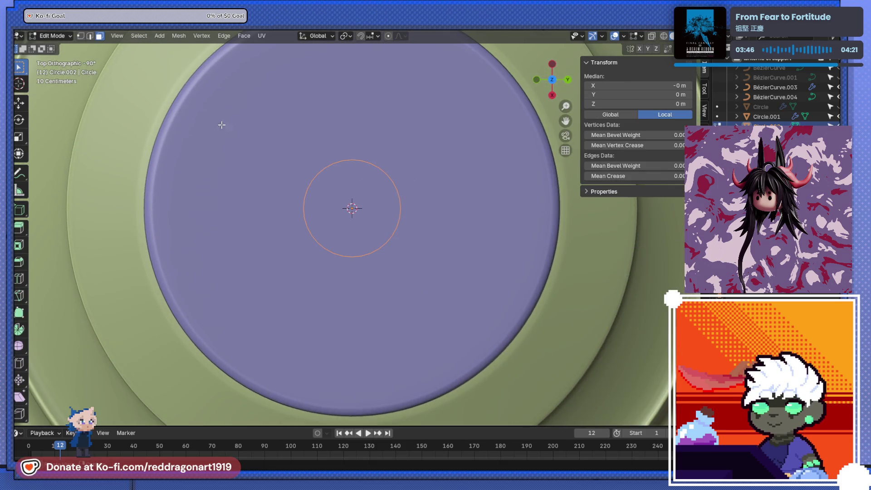
click(79, 36)
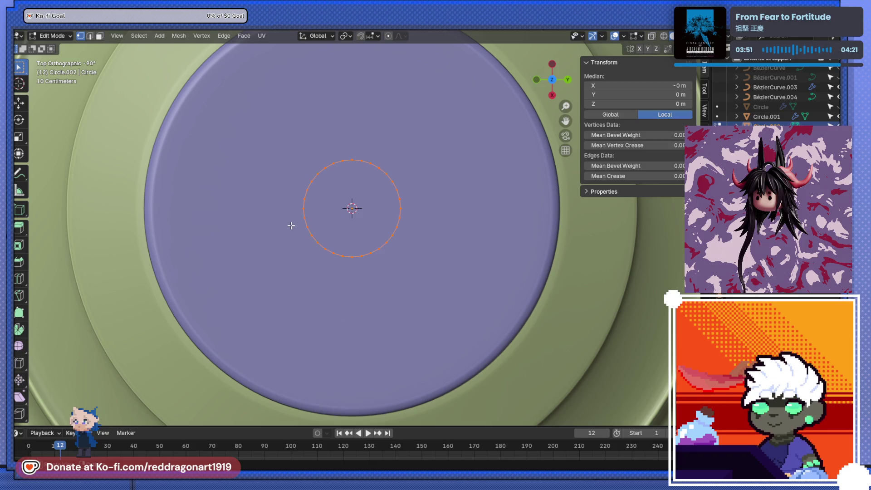
drag(436, 274, 451, 305)
key(x)
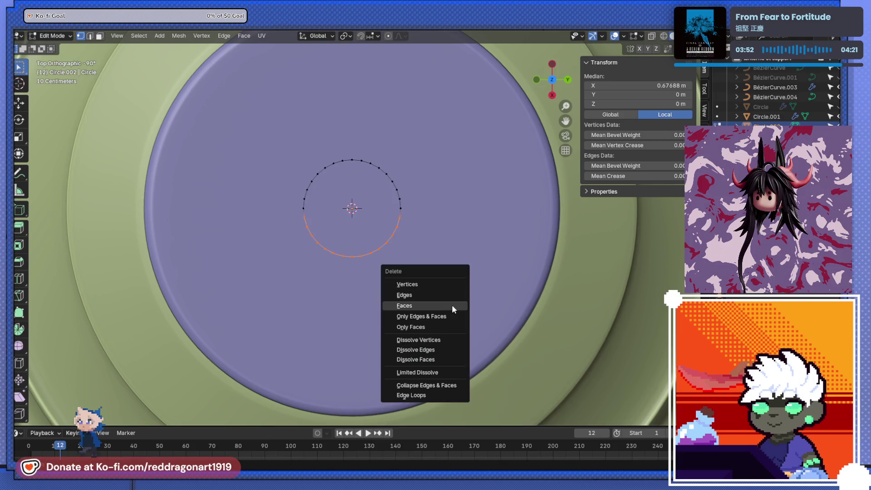
click(443, 294)
mouse_move(409, 288)
middle_down()
mouse_move(346, 220)
mouse_move(353, 212)
mouse_move(381, 232)
middle_up()
scroll(353, 212, down, 3)
scroll(381, 232, up, 4)
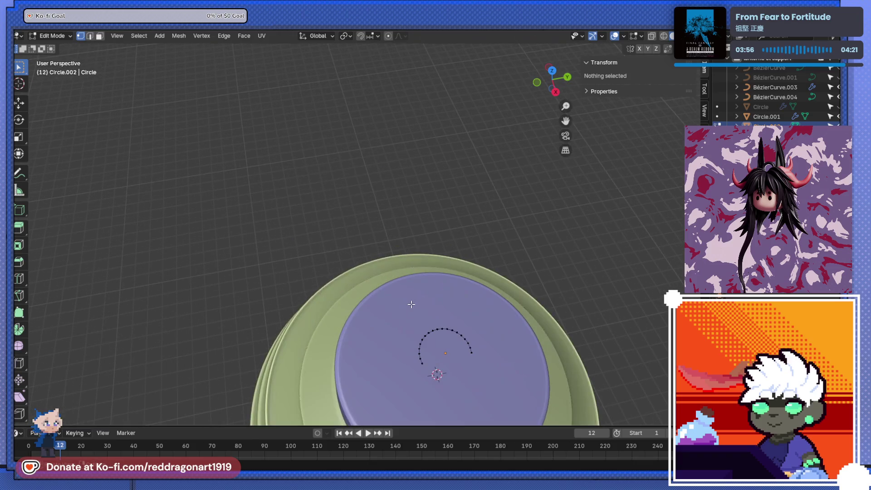
key(Tab)
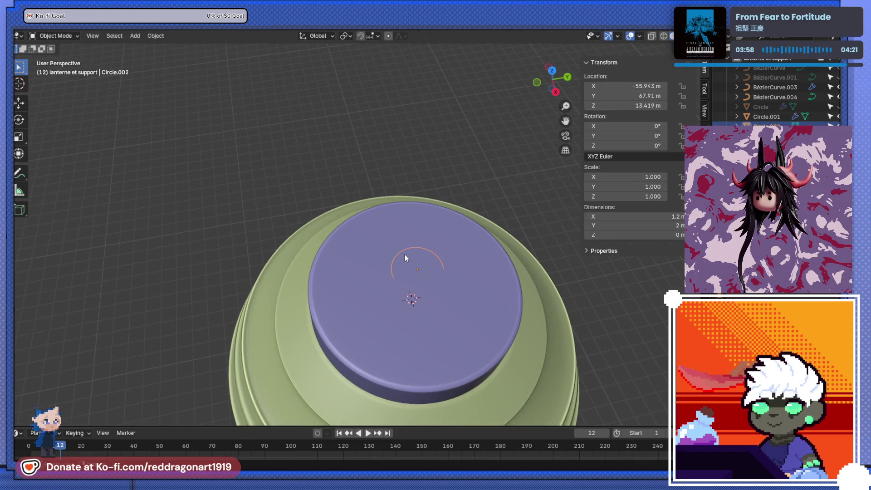
Step: Convert the arc to a curve and give it bevel depth so it becomes a green tube
right_click(401, 249)
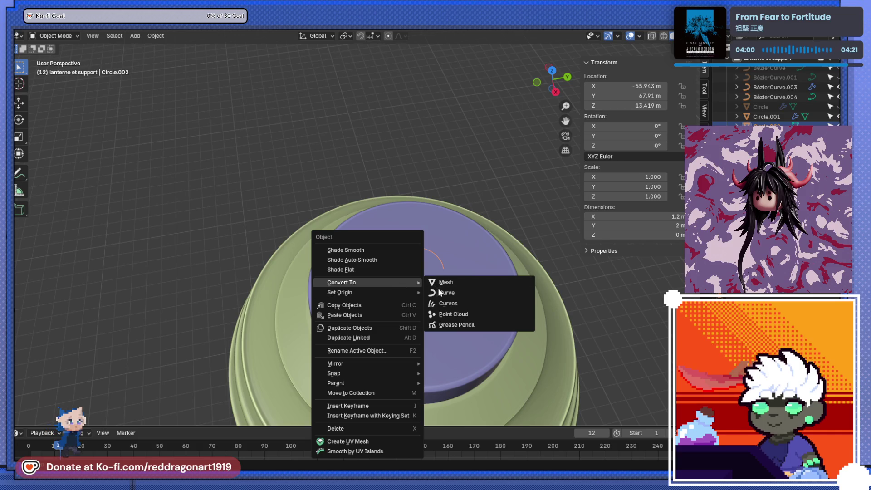
click(446, 292)
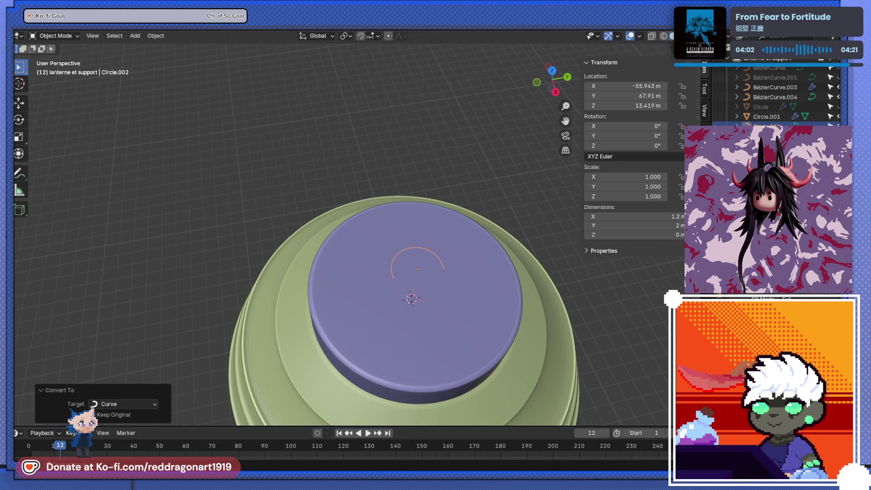
key(Return)
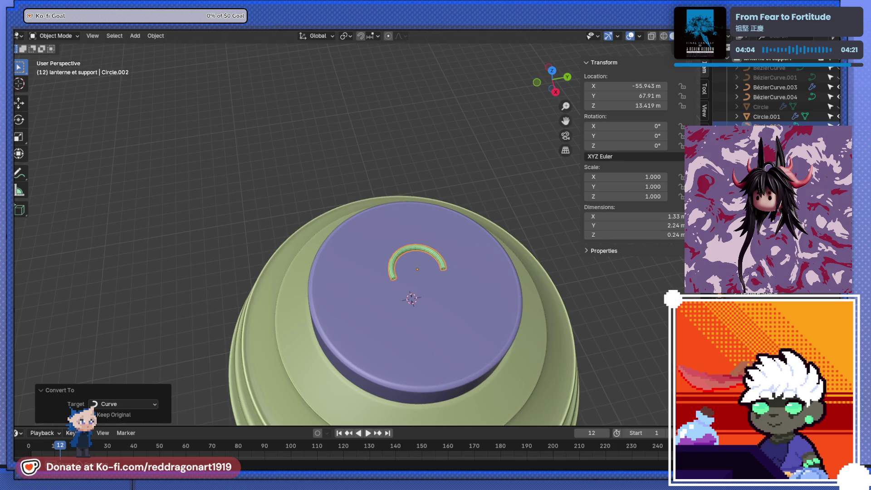
scroll(397, 208, up, 3)
scroll(385, 228, up, 3)
scroll(341, 209, up, 3)
Step: Select the lantern's top cap and frame it in a top-down view
middle_drag(340, 209, 303, 194)
right_click(303, 193)
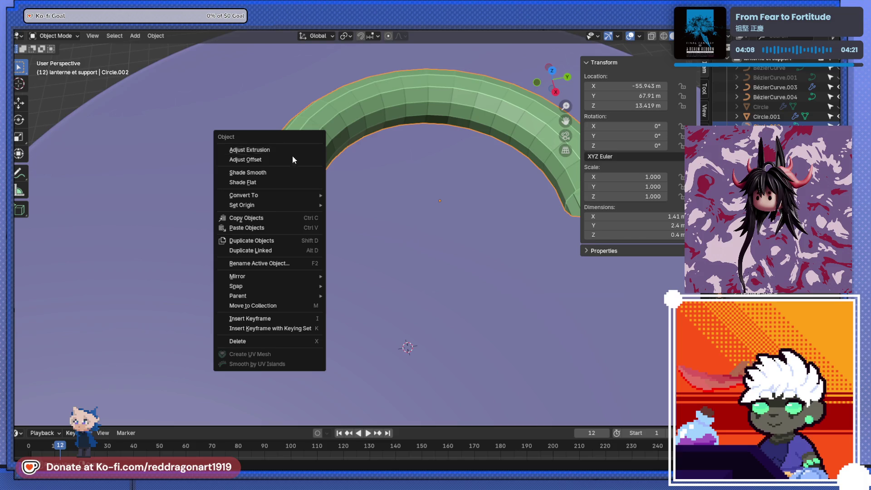
click(405, 183)
key(KP_Decimal)
key(KP_7)
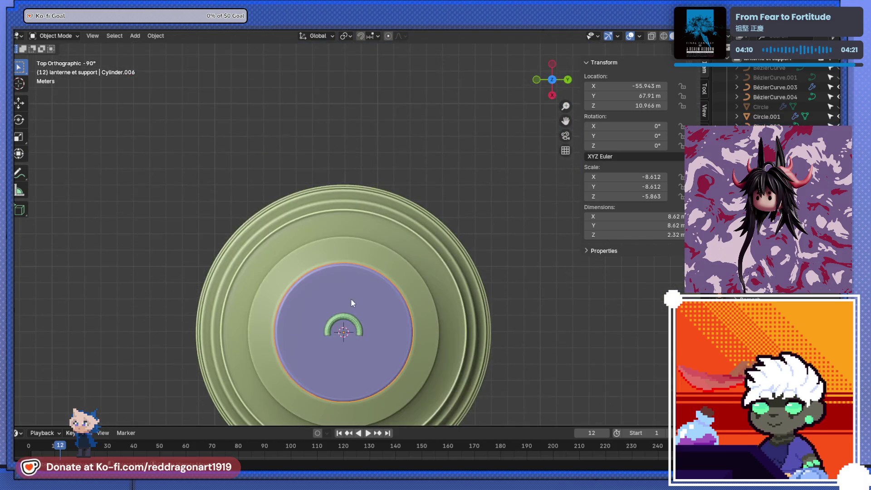
Step: Rotate the green tube hook in side view so it stands upright on the cap
key(KP_3)
key(r)
key(Escape)
click(344, 75)
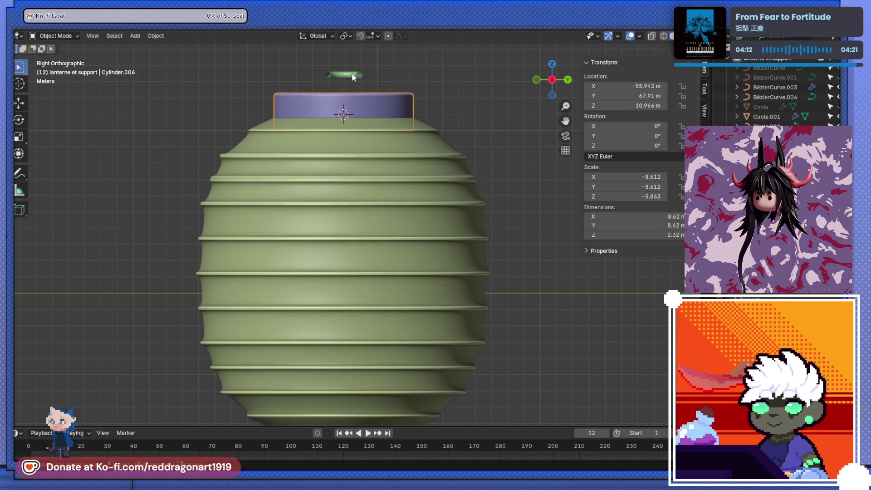
key(r)
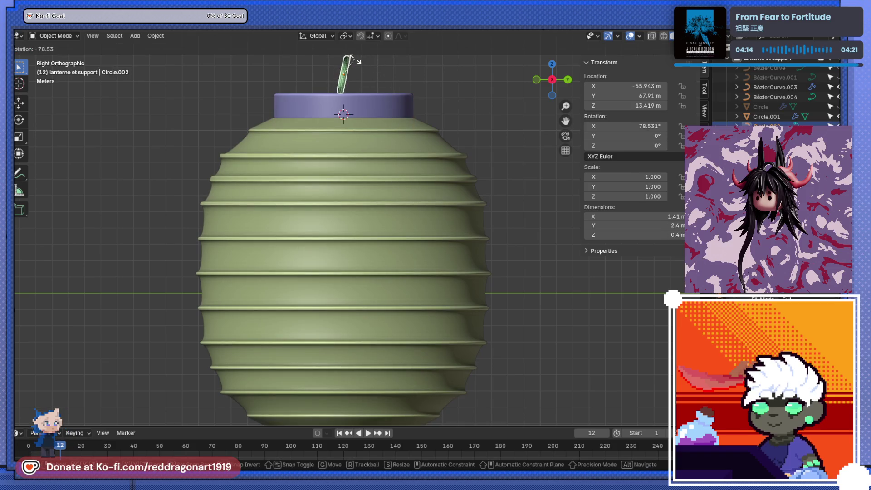
text(9)
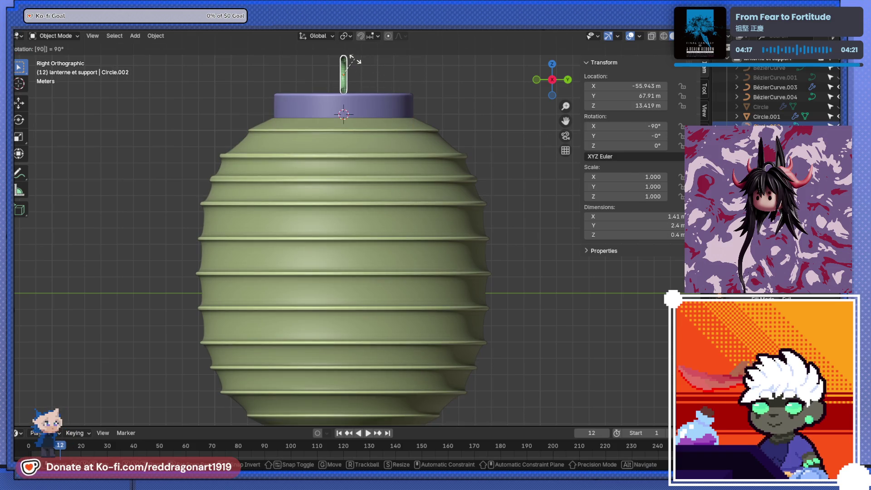
key(Escape)
text(r)
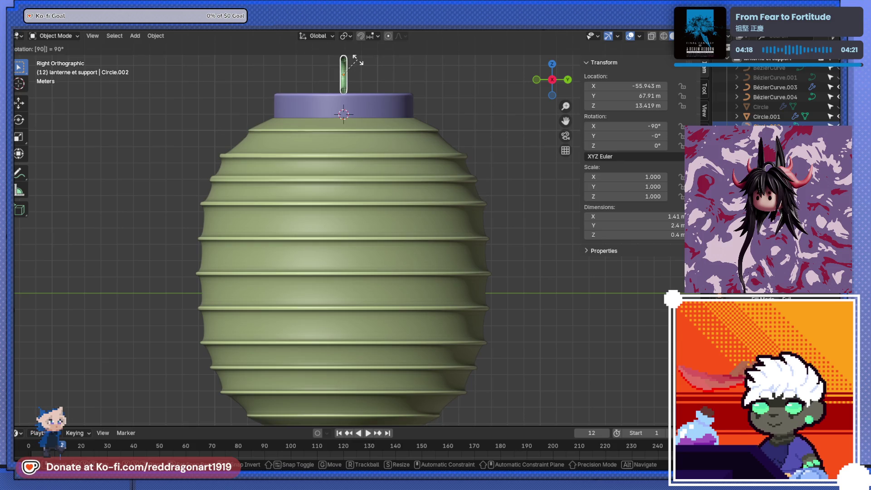
text(90)
key(Return)
Step: Rotate the half-ring hook 90° about the vertical axis in top view
key(KP_1)
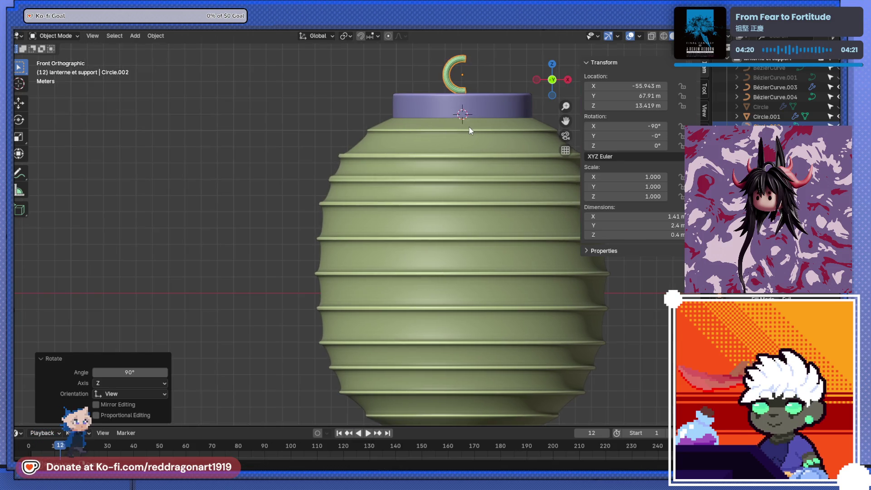
key(r)
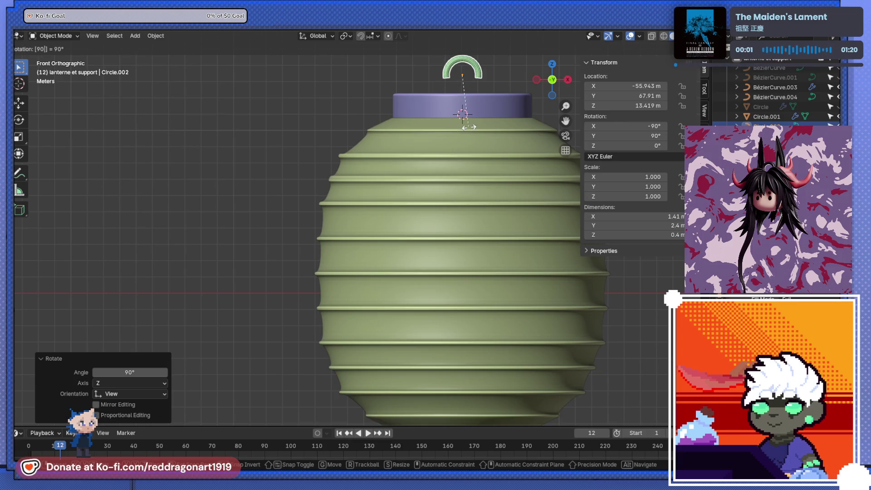
key(Escape)
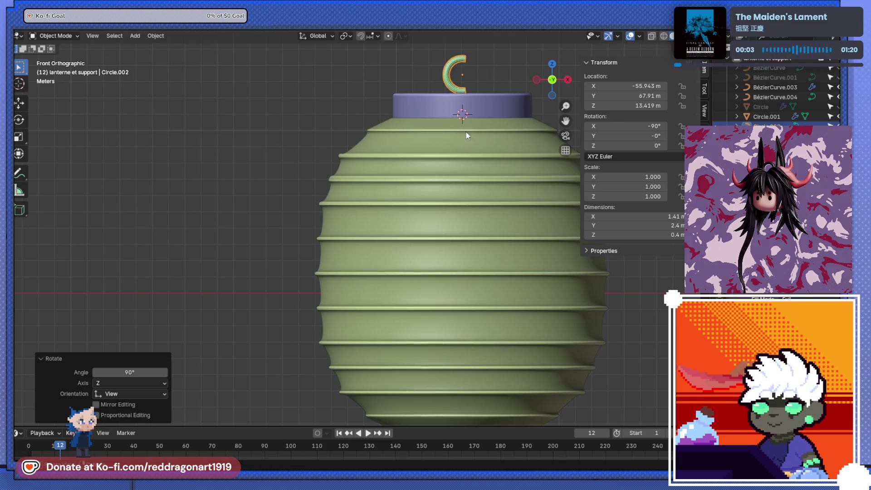
key(KP_7)
text(r90)
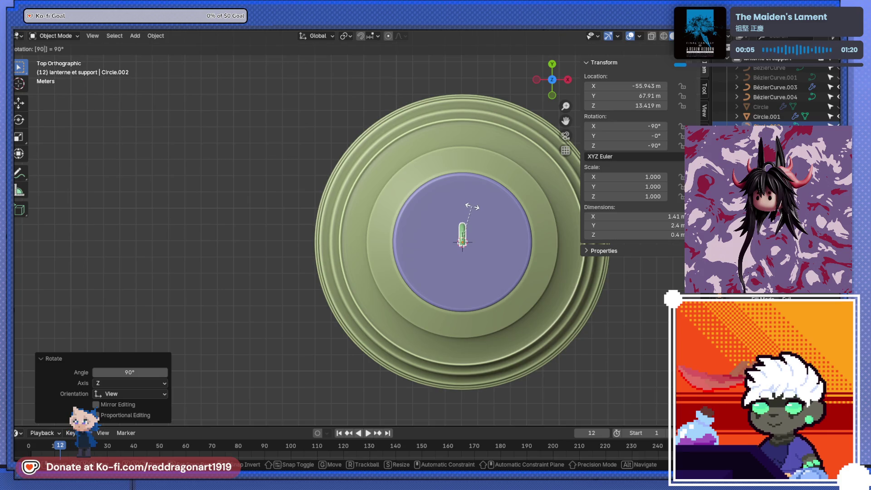
key(Return)
key(KP_3)
scroll(399, 172, up, 2)
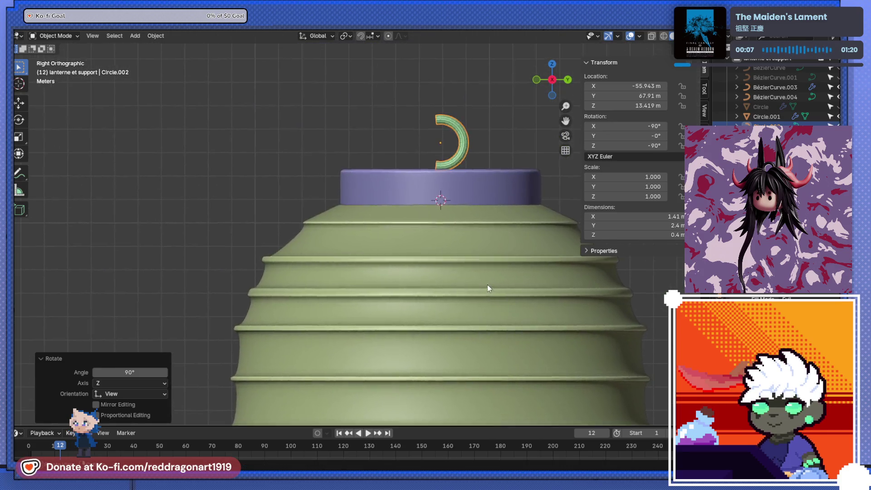
scroll(488, 285, up, 2)
scroll(445, 241, up, 2)
scroll(484, 200, up, 2)
key(g)
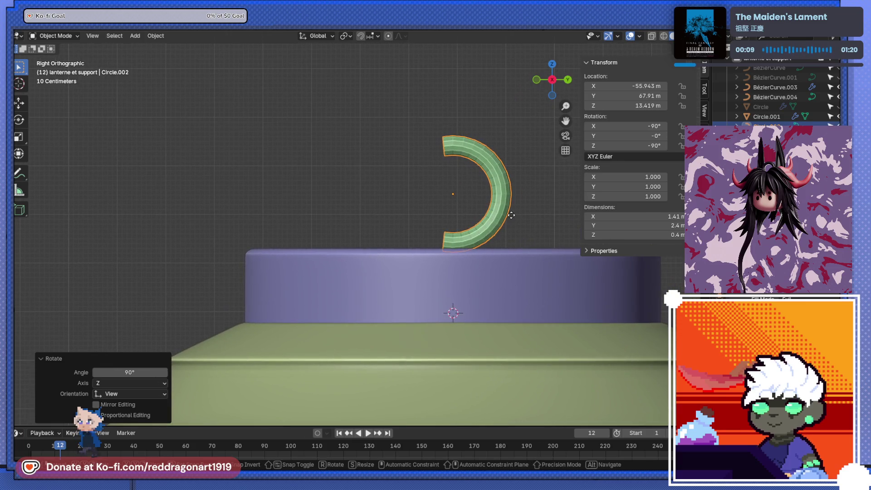
Step: Raise the half-ring hook vertically above the cap, undoing an extra repeated raise
key(z)
click(509, 168)
key(shift+r)
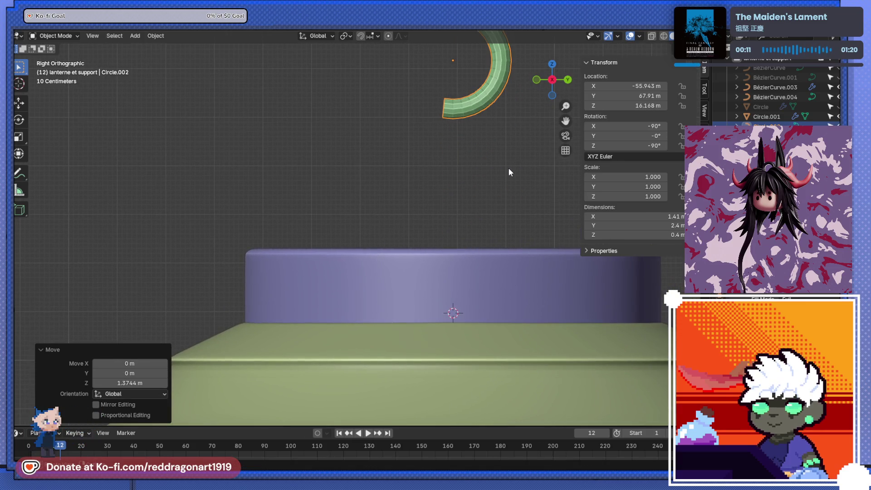
key(ctrl+z)
Step: Duplicate the half-ring, abandon rotating it into a full ring, and delete the duplicate
key(shift+d)
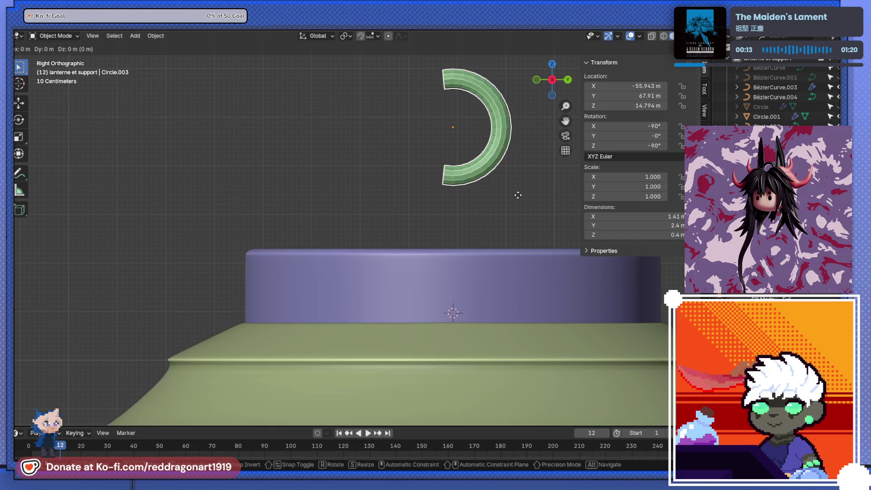
key(r)
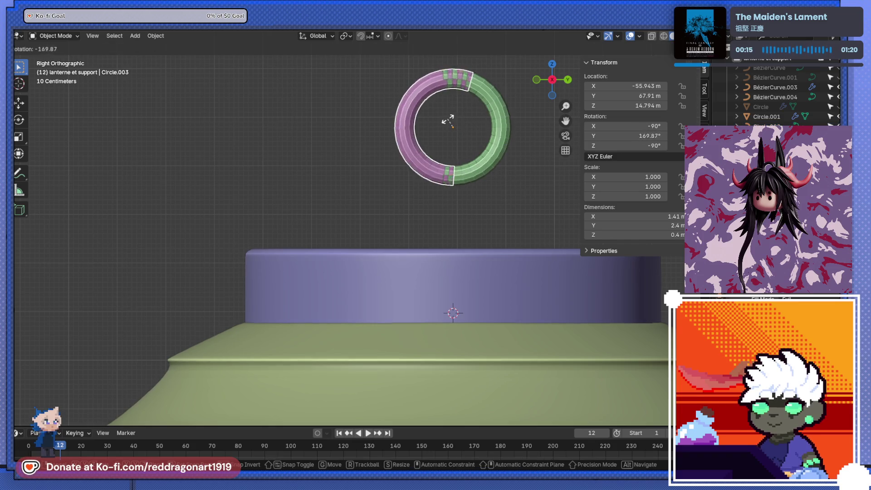
key(Escape)
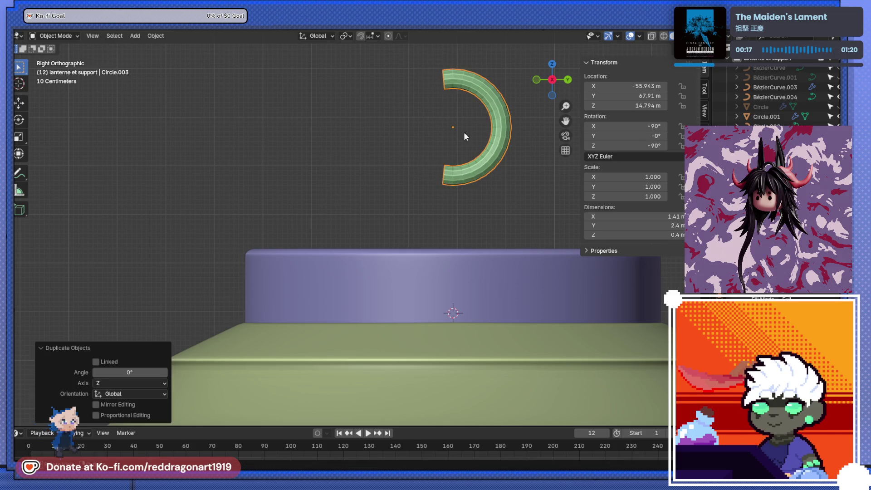
key(x)
click(481, 156)
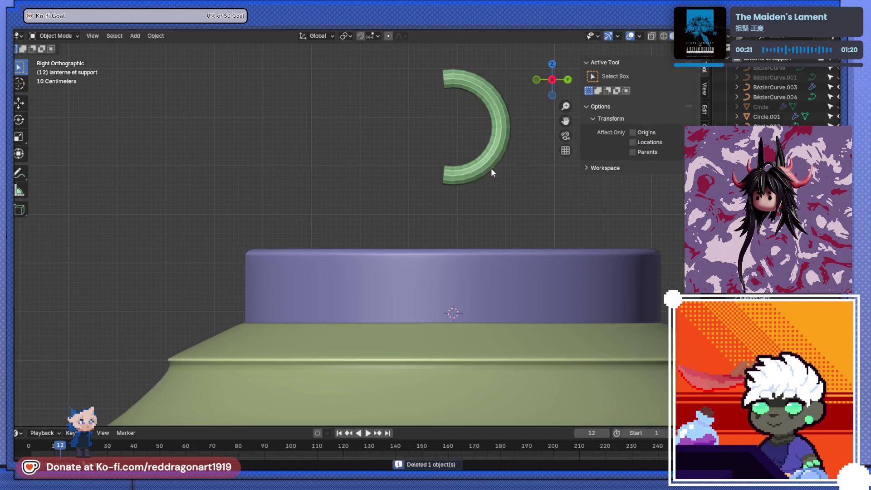
key(ctrl+z)
key(x)
click(491, 169)
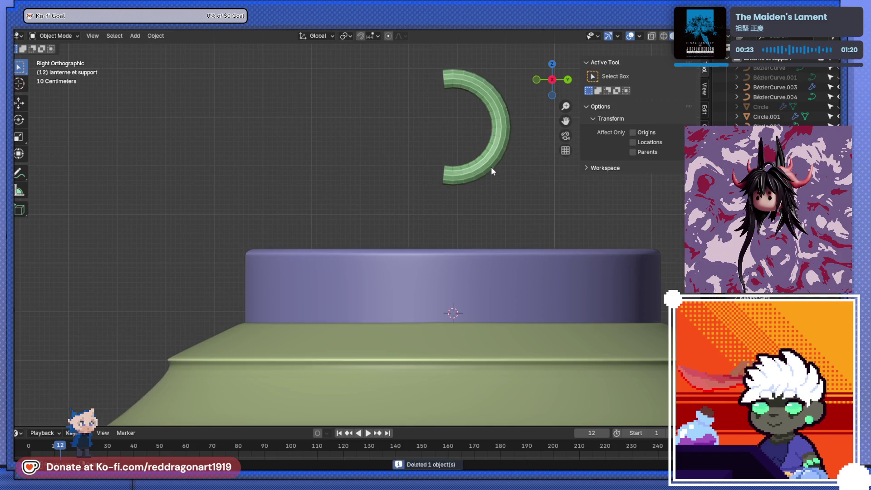
scroll(491, 168, down, 2)
Step: Delete the green ring and the remaining half-ring, leaving the purple cap bare
key(ctrl+z)
middle_drag(473, 171, 461, 209)
click(513, 241)
key(x)
click(516, 243)
click(524, 242)
key(x)
middle_drag(526, 240, 510, 241)
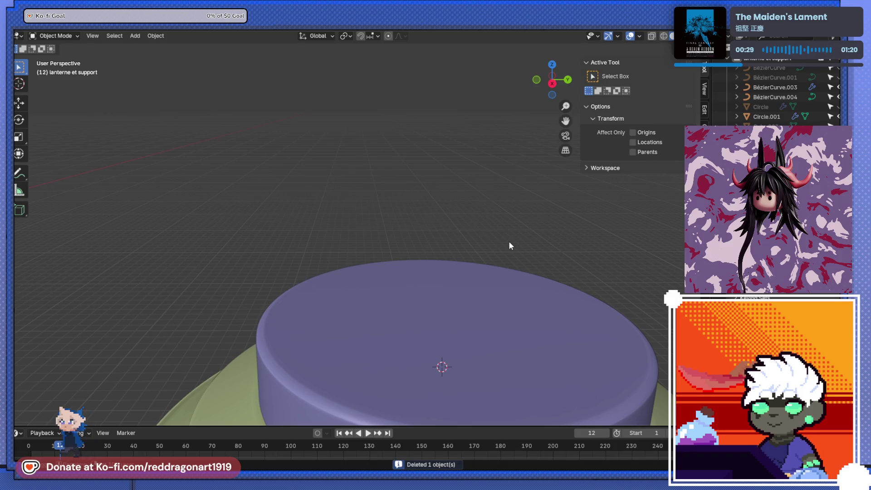
Step: Add a curve circle at the cursor, enlarge it and raise it on Z above the cap
key(shift+a)
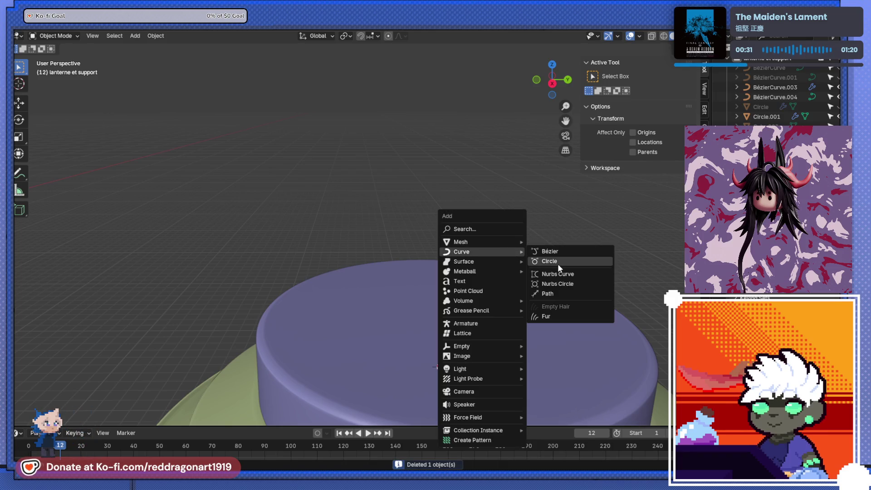
click(557, 263)
key(s)
click(548, 272)
key(g)
key(z)
click(555, 208)
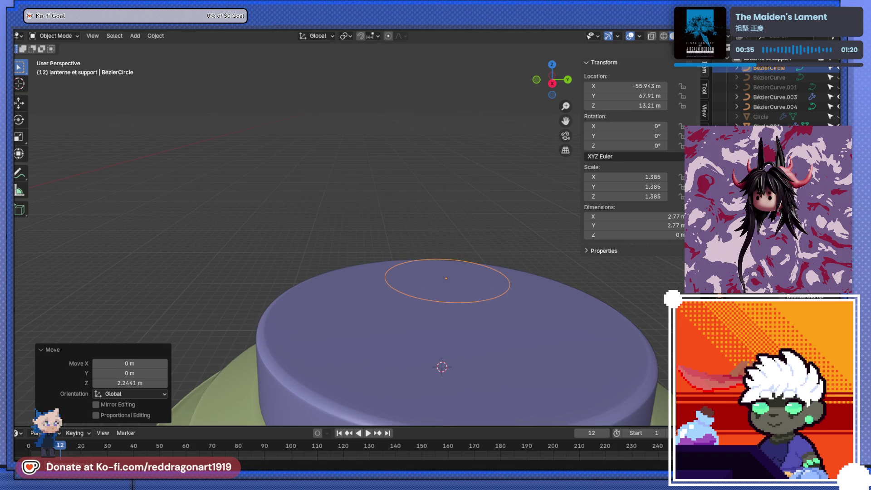
Step: Give the circle bevel depth to make a pink tube ring and turn it upright 90°
mouse_move(377, 196)
middle_down()
mouse_move(399, 257)
mouse_move(396, 145)
middle_up()
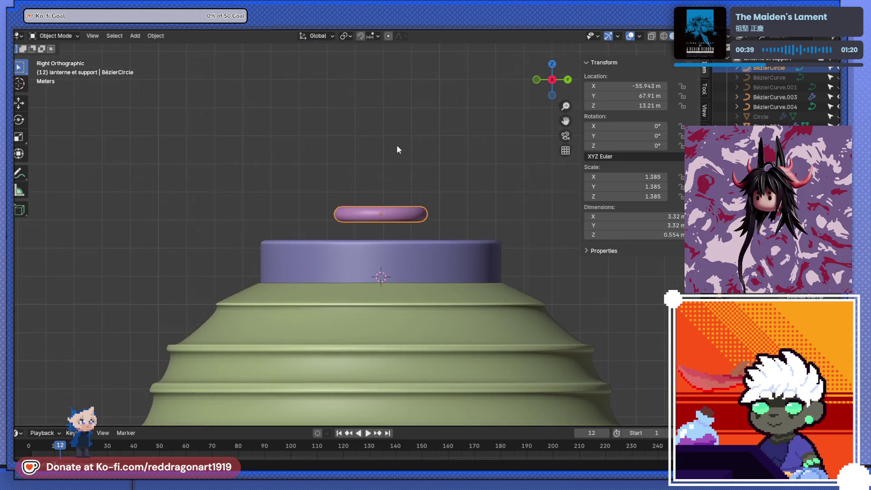
mouse_move(378, 232)
alt+middle_down()
mouse_move(465, 235)
mouse_move(414, 254)
mouse_move(416, 275)
mouse_move(439, 237)
alt+middle_up()
text(r)
text(90)
key(Return)
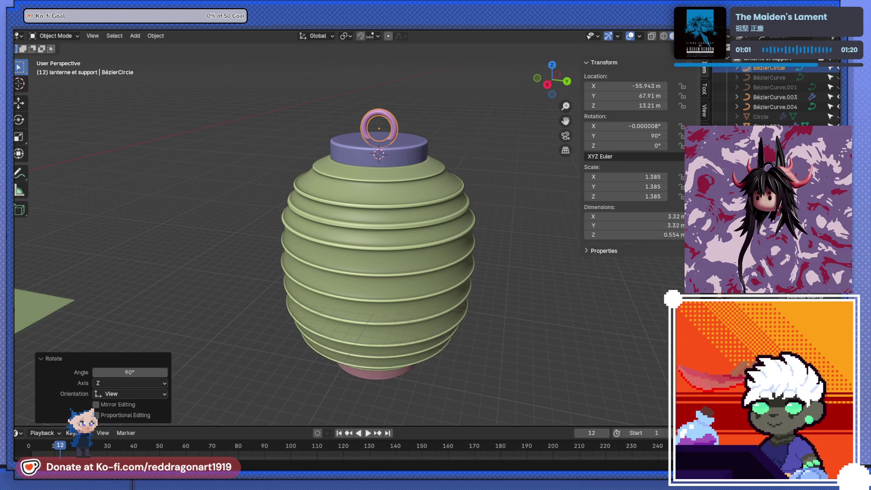
scroll(398, 280, down, 2)
scroll(398, 280, up, 1)
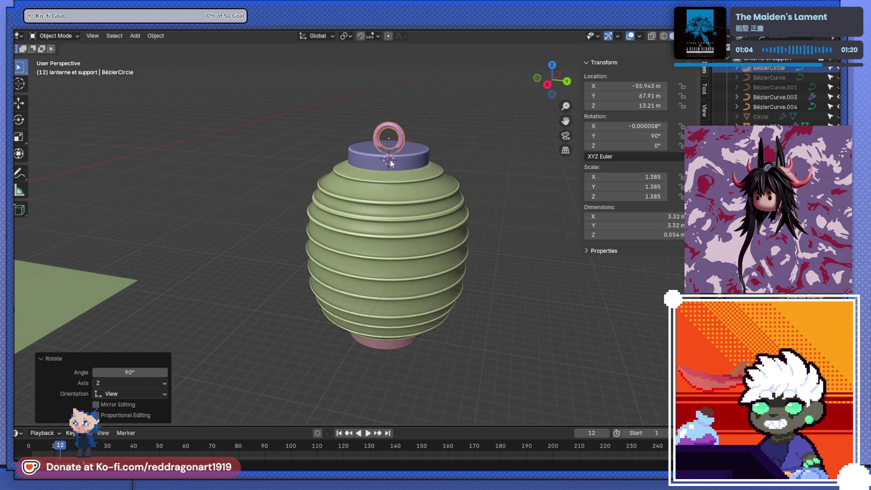
Step: Lower the pink ring on Z so it rests on the purple top cap
click(391, 163)
scroll(381, 204, up, 3)
key(Tab)
key(Tab)
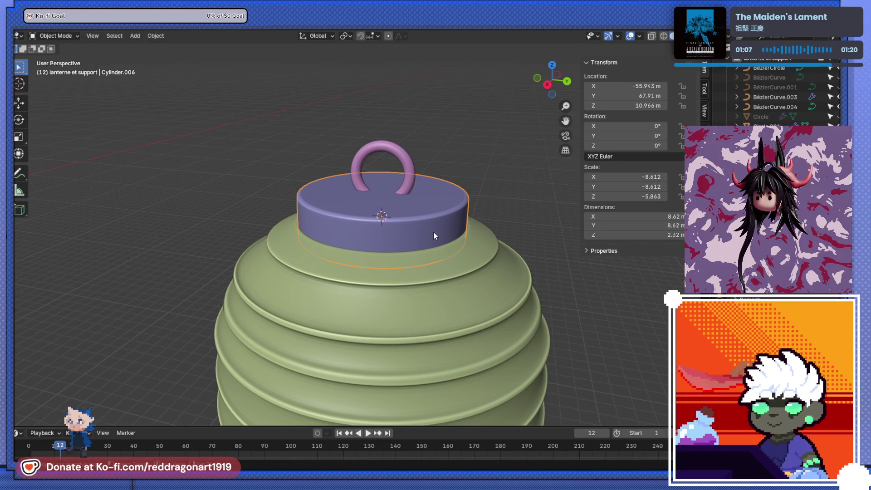
key(shift+s)
key(Escape)
click(406, 185)
key(g)
key(z)
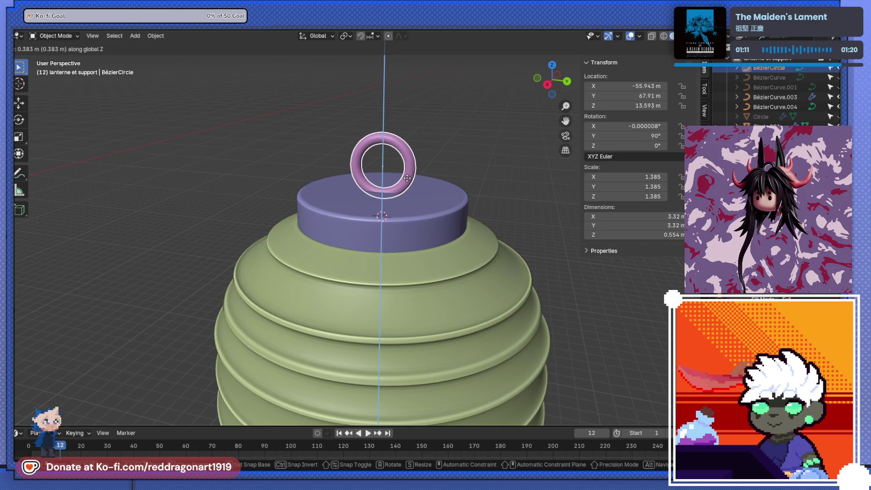
click(417, 194)
click(452, 228)
mouse_move(458, 237)
middle_down()
mouse_move(504, 221)
mouse_move(475, 223)
middle_up()
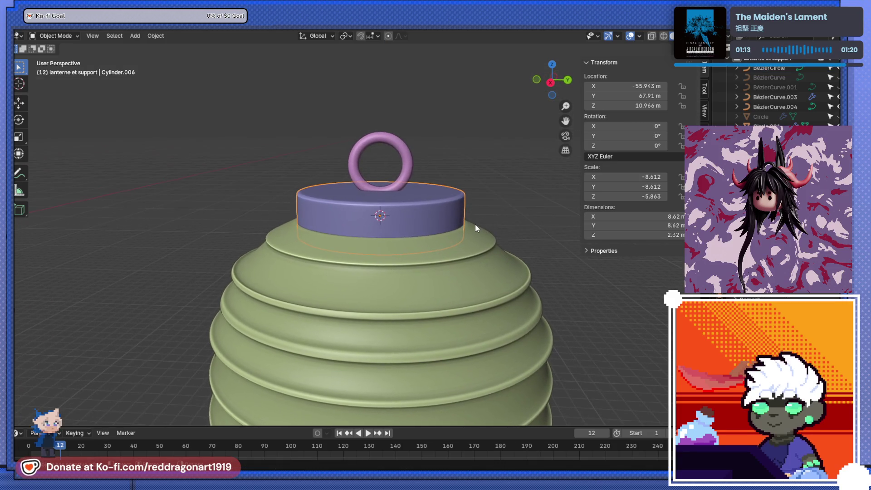
key(ctrl+z)
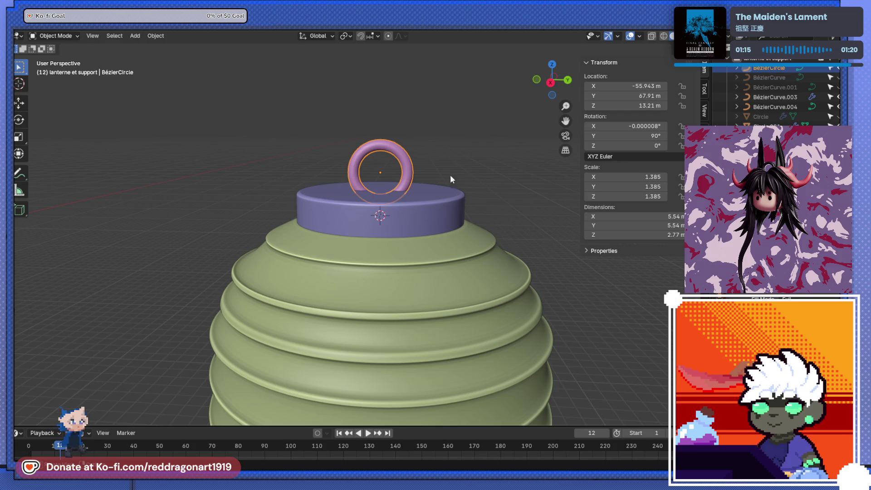
scroll(393, 181, up, 3)
scroll(427, 219, up, 1)
scroll(438, 159, up, 1)
key(Tab)
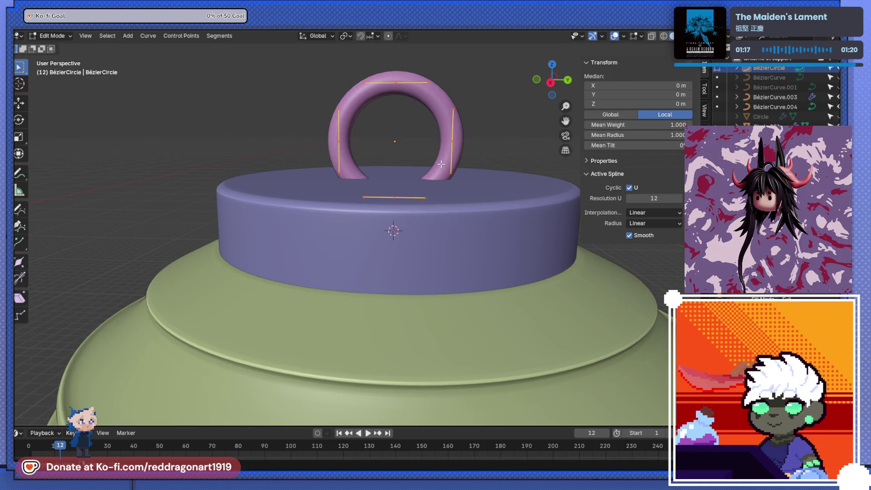
Step: Convert the pink ring curve into a mesh for vertex editing
key(Tab)
right_click(444, 142)
mouse_move(385, 144)
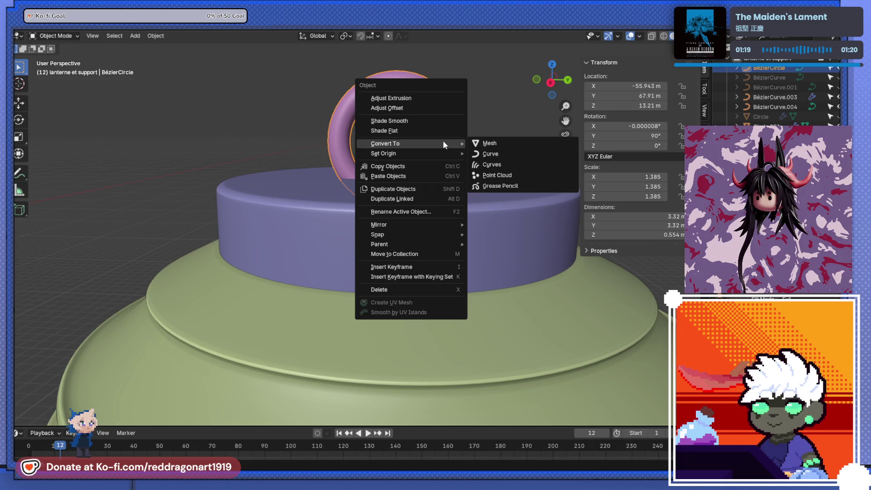
click(487, 143)
key(Tab)
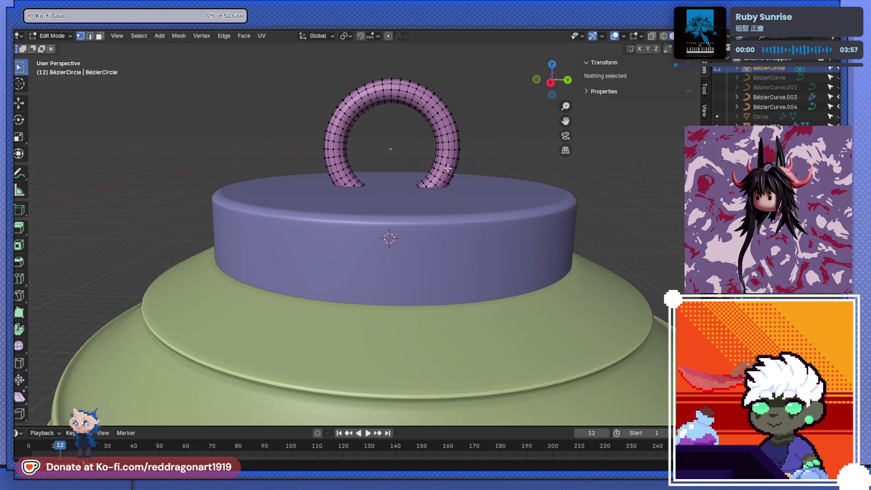
scroll(444, 164, up, 2)
Step: Delete the ring's lower half in X-ray side view, leaving an arch handle
drag(289, 122, 467, 184)
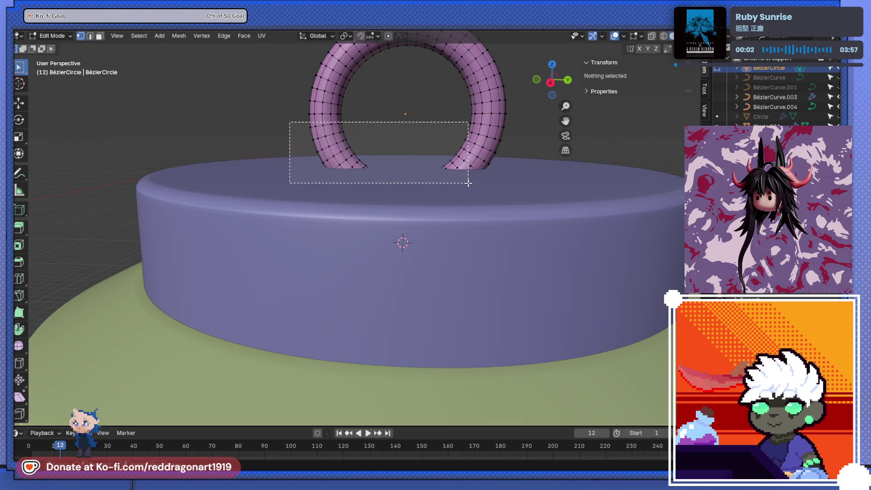
key(alt+z)
key(KP_3)
drag(237, 145, 534, 281)
key(x)
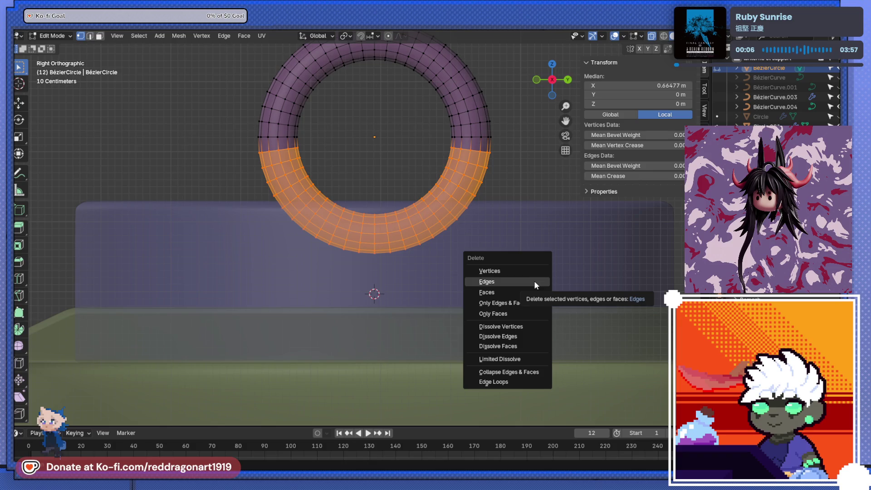
click(527, 292)
Step: Scale the arch's two end vertices to Z 0 so both ends sit at one flat level
key(a)
key(alt+a)
drag(235, 145, 521, 215)
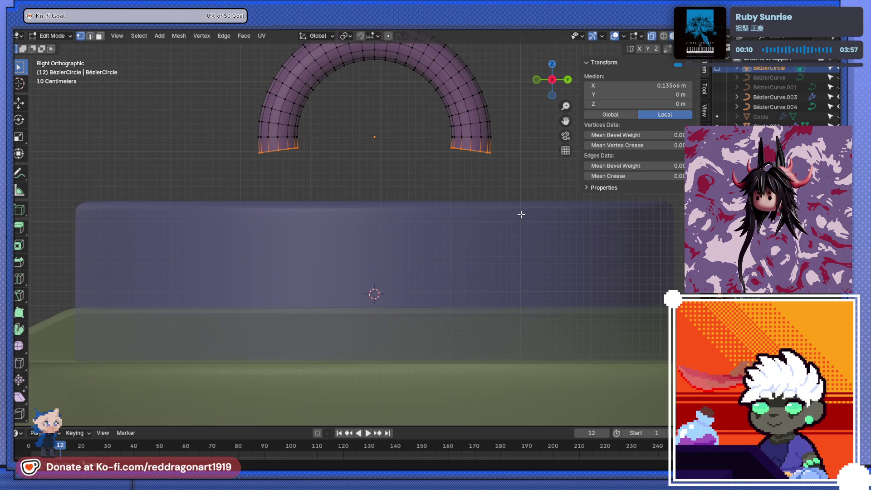
key(s)
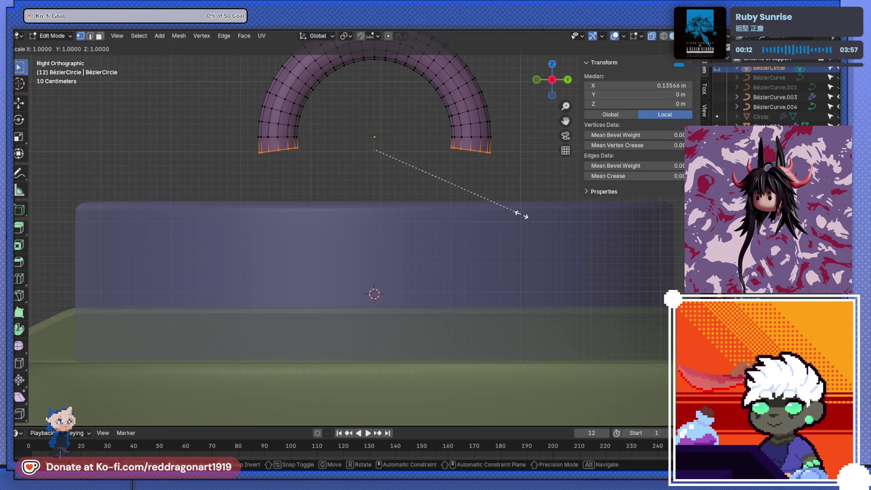
text(z0)
key(Return)
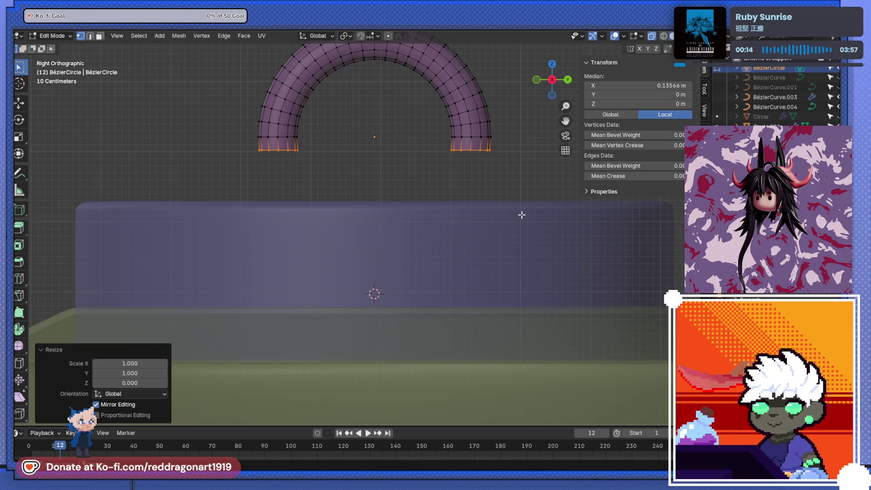
key(Tab)
key(g)
key(z)
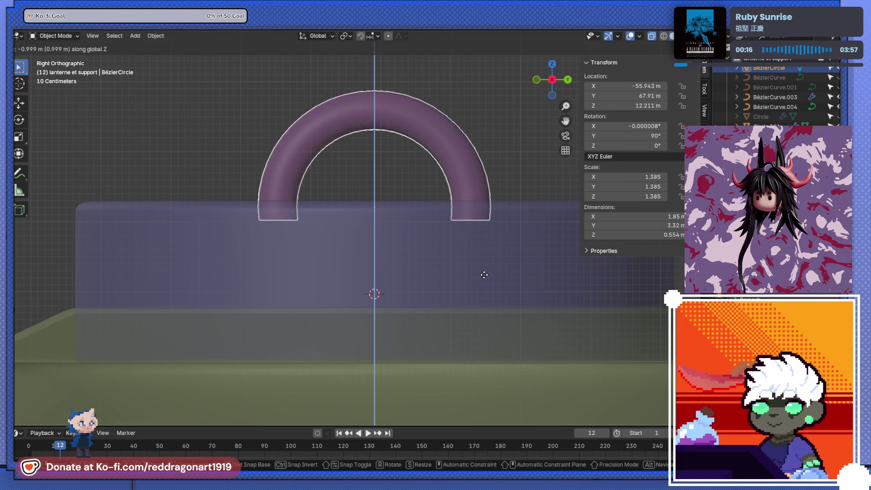
Step: Settle the arch handle onto the lantern lid and turn off X-ray shading
click(484, 266)
middle_drag(484, 266, 417, 249)
key(Tab)
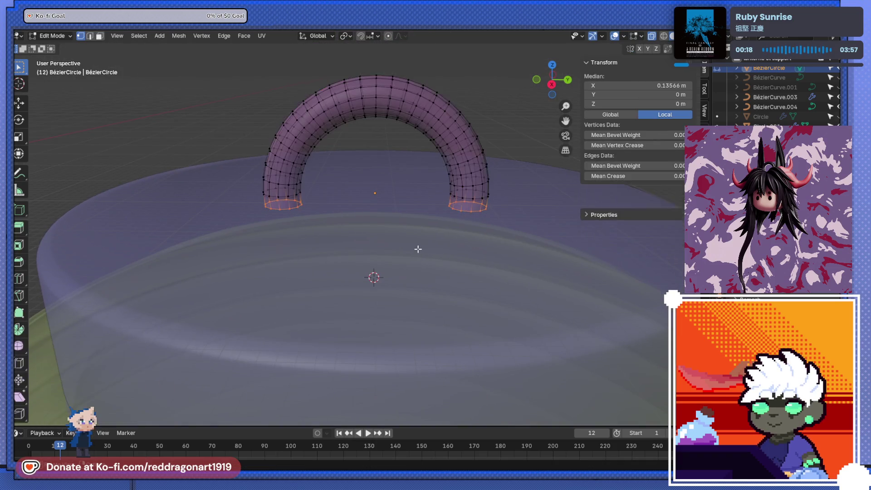
key(Tab)
key(alt+z)
Step: Duplicate the lid cylinder straight up on Z to hover above the lantern
click(421, 250)
mouse_move(420, 250)
middle_down()
mouse_move(377, 256)
mouse_move(392, 255)
middle_up()
key(shift+d)
key(z)
click(413, 121)
Step: Scale the copied cylinder down to 0.231 and frame it for mesh editing
key(s)
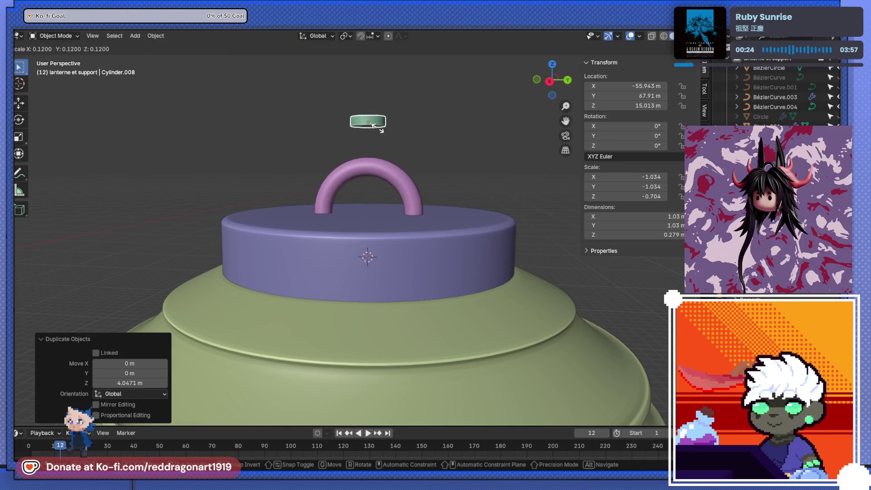
click(389, 127)
middle_drag(389, 126, 385, 163)
key(KP_Decimal)
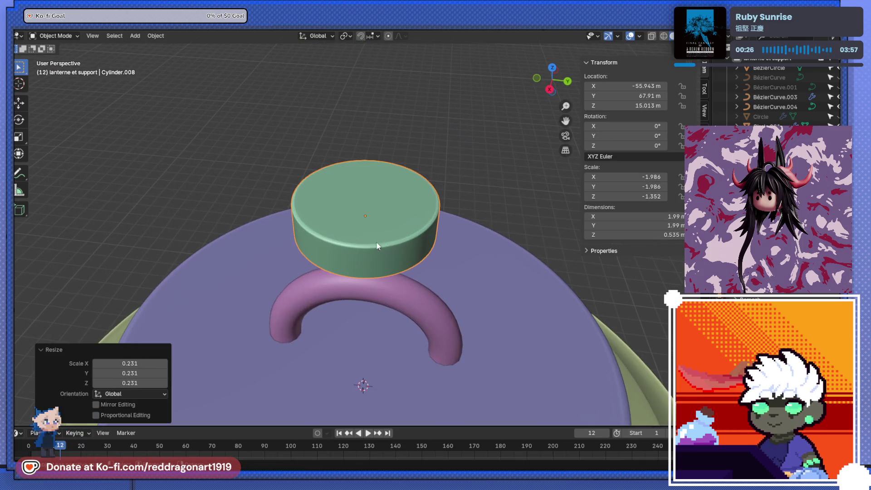
click(367, 217)
key(Tab)
middle_drag(367, 218, 389, 216)
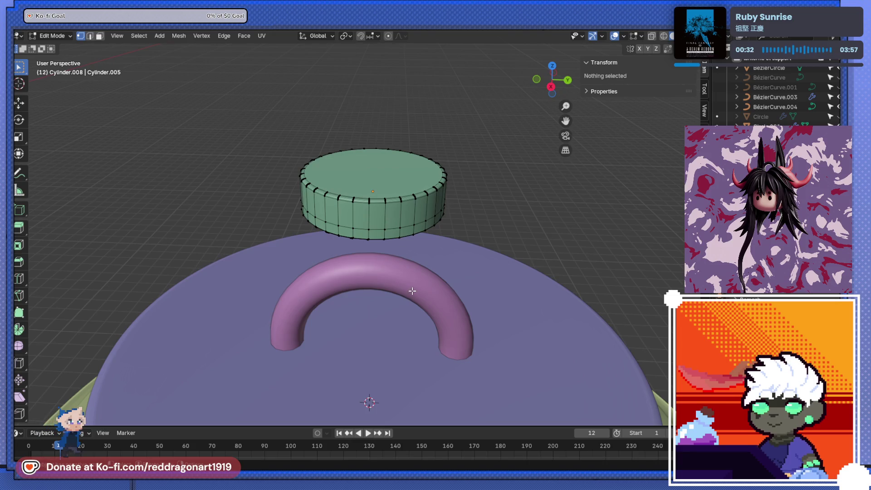
Step: Inset the copy's top face and extrude the inset upward into a raised step
click(377, 180)
key(Tab)
key(Tab)
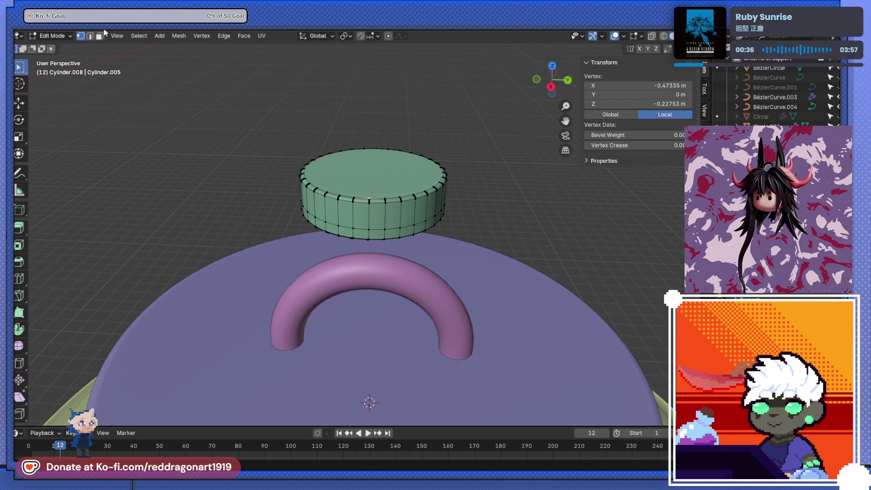
click(102, 36)
click(408, 180)
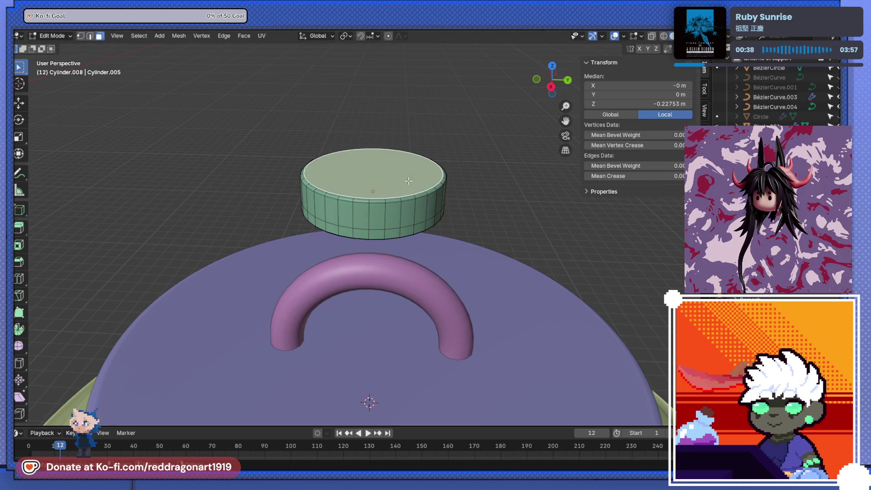
key(i)
click(403, 194)
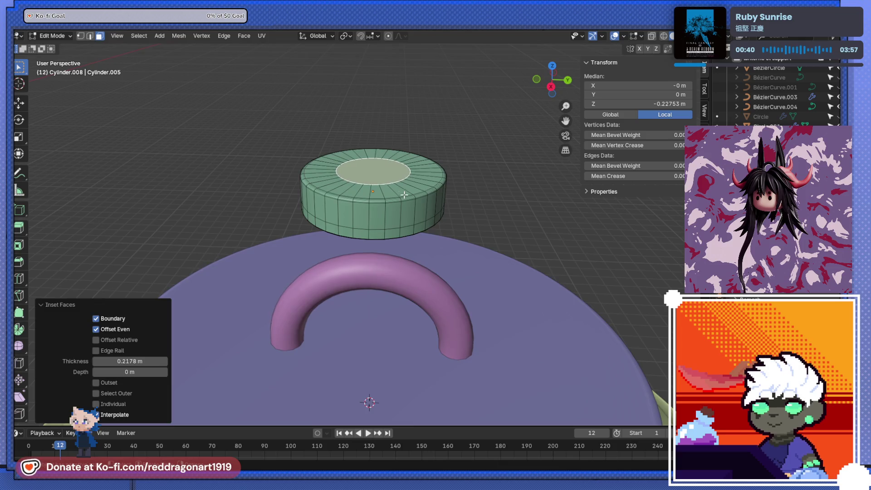
key(e)
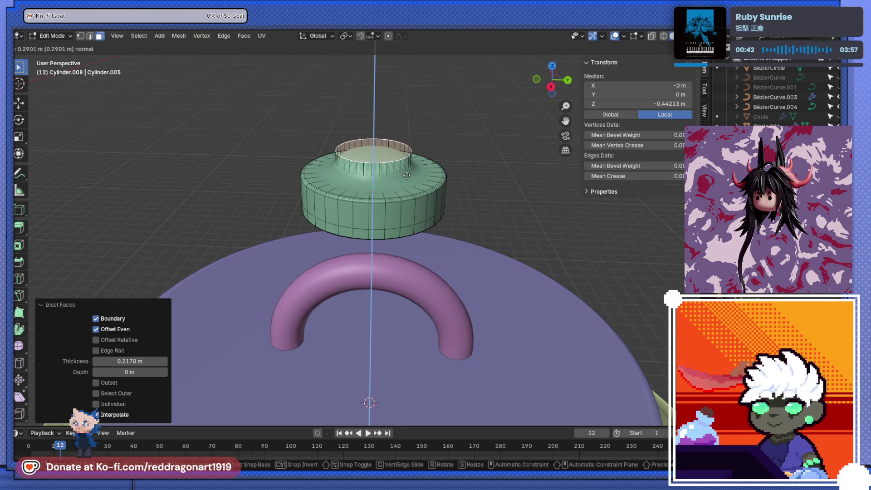
click(407, 176)
Step: Add a zero-thickness inset on the raised top and turn on X-ray shading
key(i)
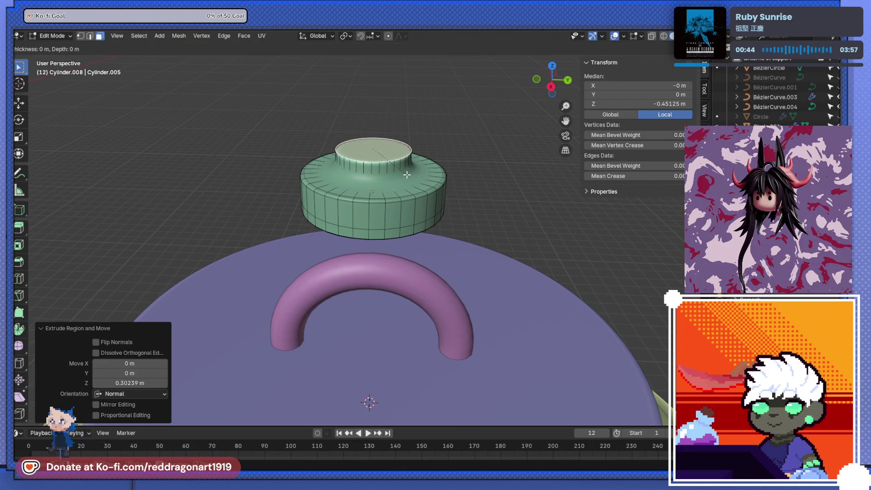
click(407, 175)
scroll(408, 175, up, 4)
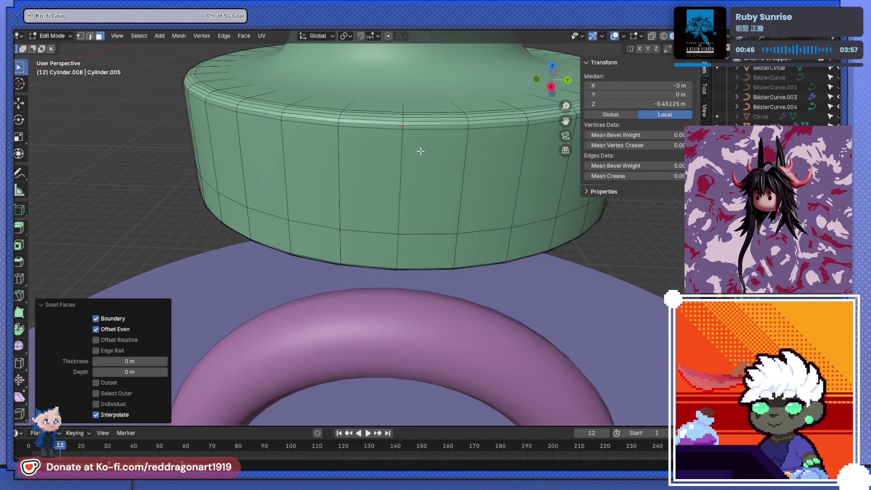
key(Tab)
middle_drag(418, 147, 389, 242)
key(Tab)
key(alt+z)
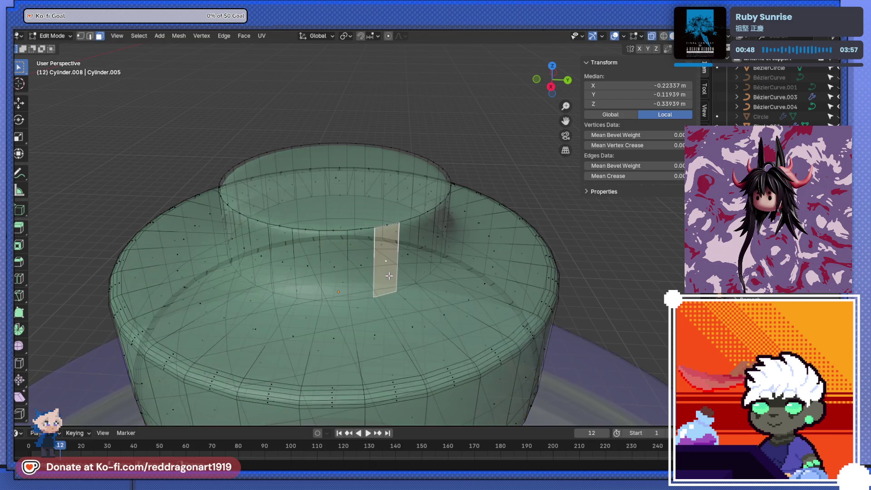
Step: In edge select, pick the edge loop at the raised step's base, then turn X-ray off
middle_drag(238, 237, 186, 135)
click(89, 35)
click(357, 227)
middle_drag(352, 228, 308, 368)
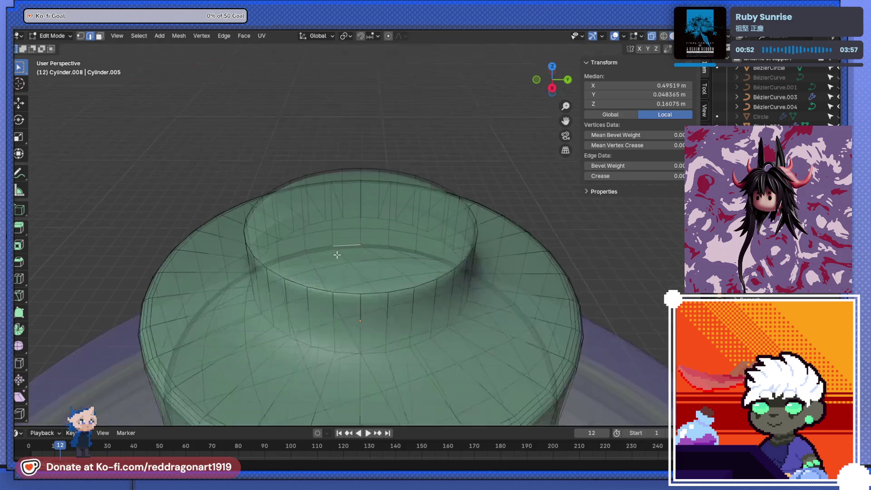
alt+click(301, 354)
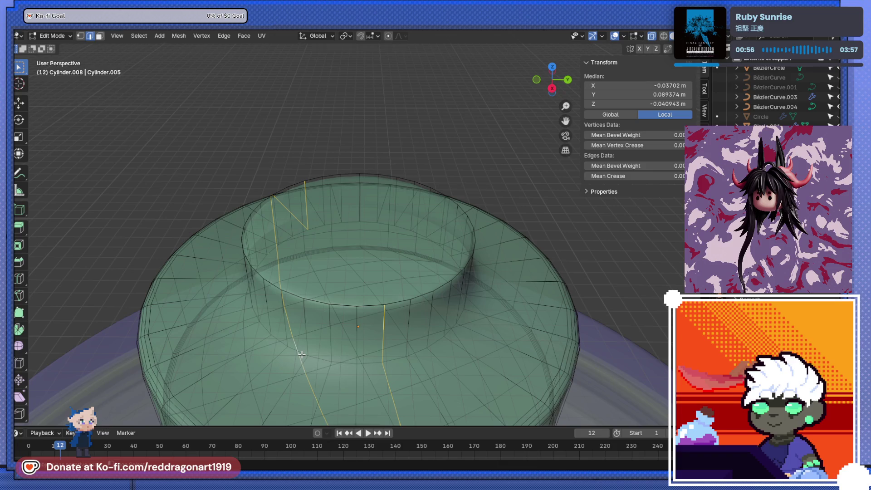
click(335, 367)
alt+click(345, 362)
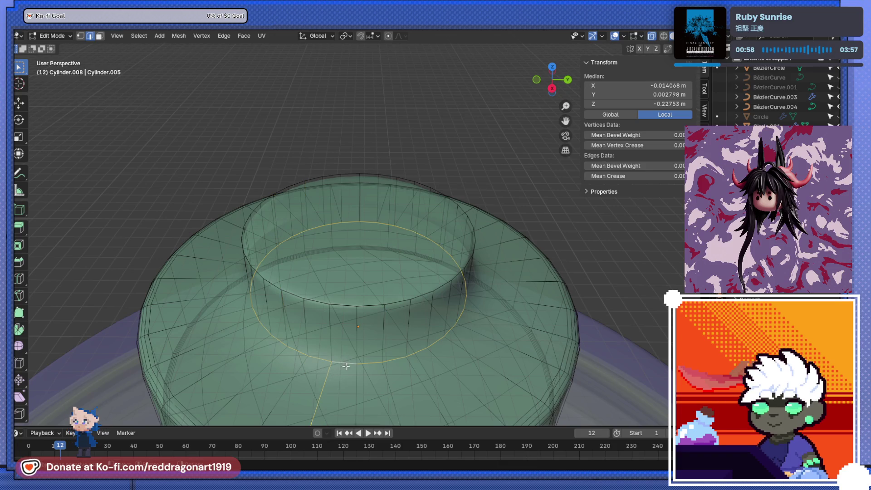
alt+shift+click(351, 365)
click(351, 367)
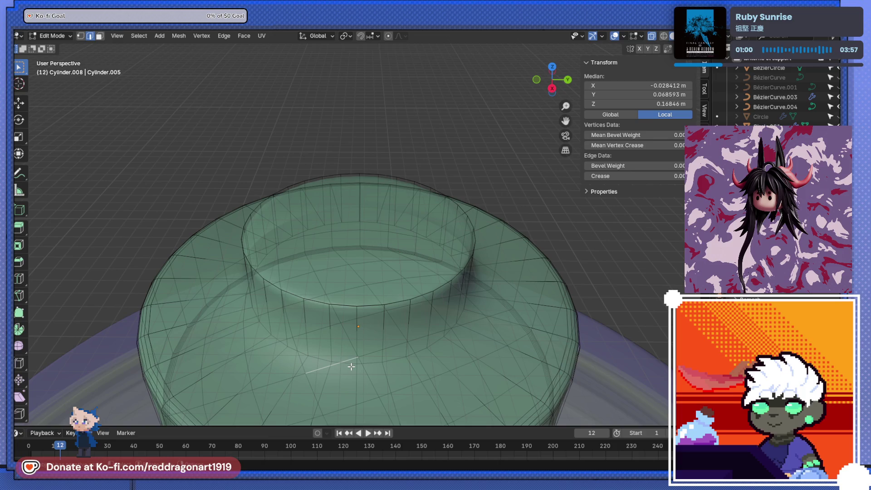
alt+click(346, 363)
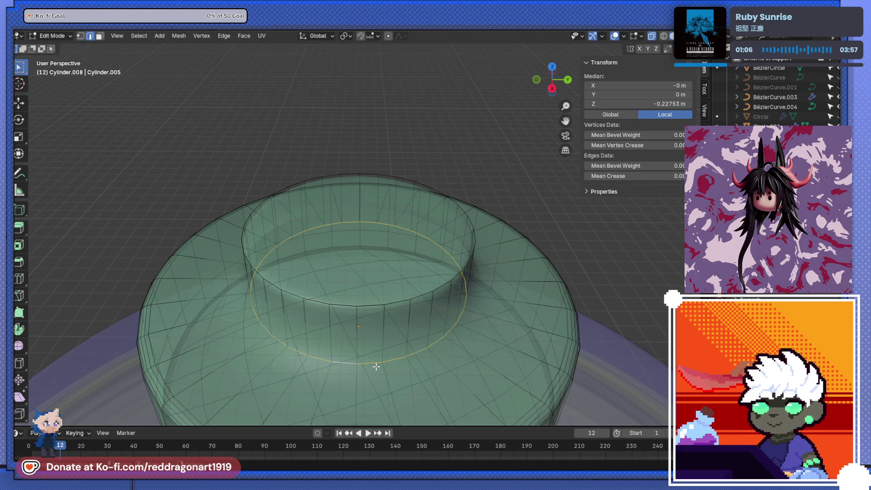
key(alt+z)
Step: Bevel the base loop smooth with 5 segments and check the result in object mode
key(ctrl+b)
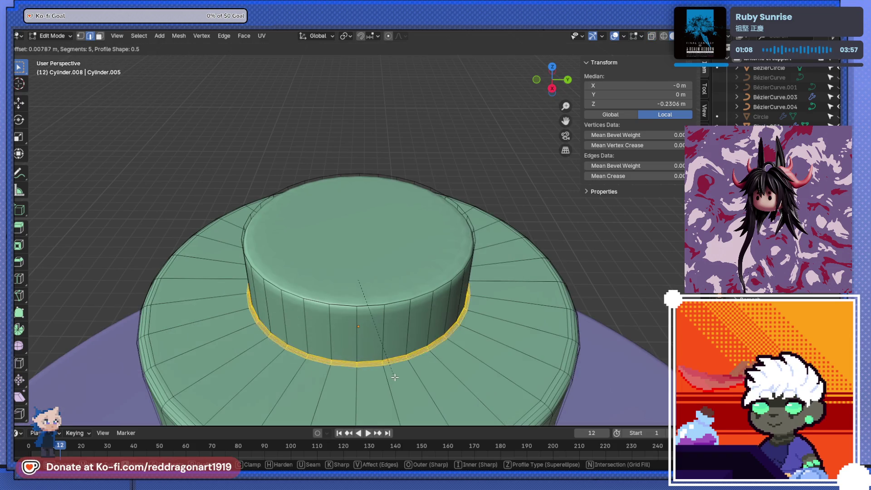
click(393, 374)
scroll(358, 366, down, 5)
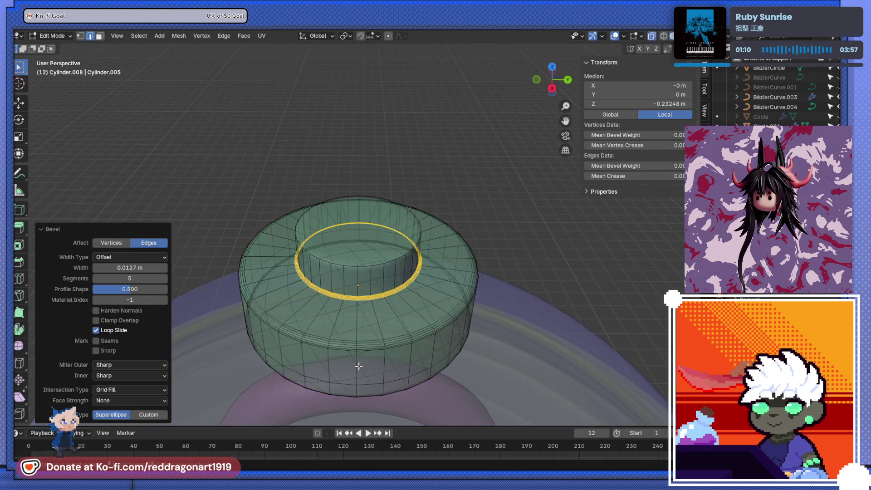
key(Tab)
scroll(365, 232, up, 4)
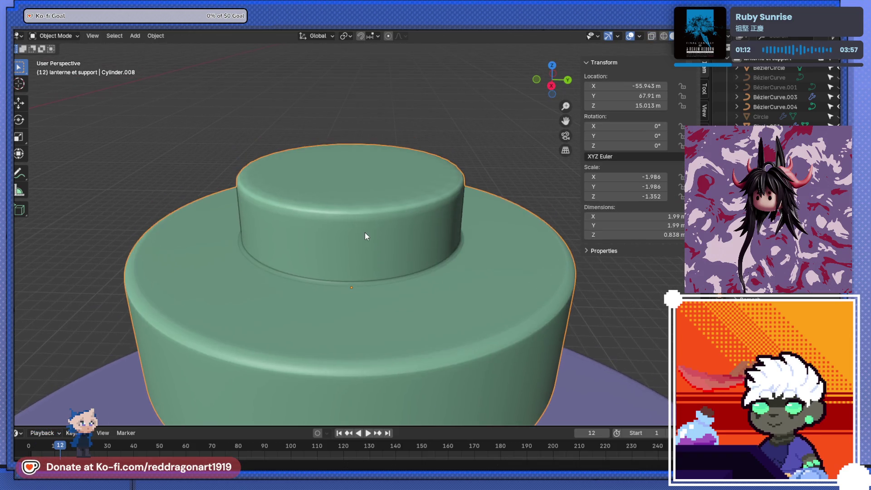
key(Tab)
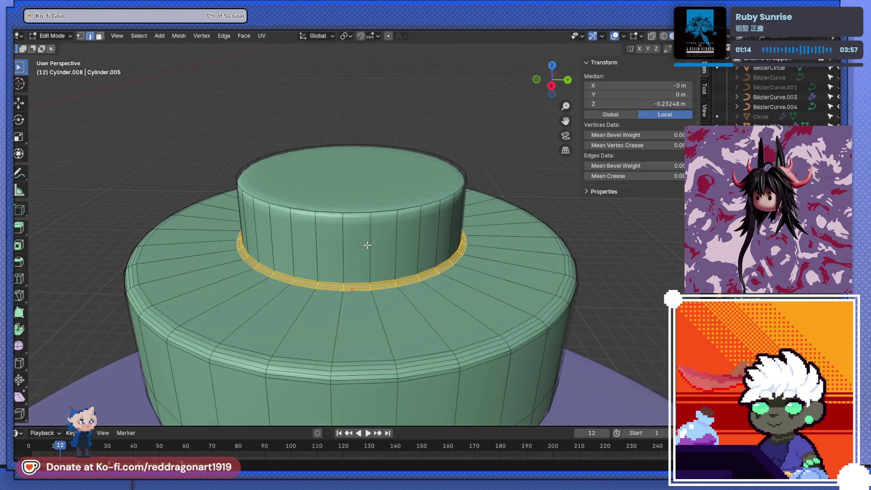
Step: Select the collar's top rim edge loop, cancelling a stray extrude along the way
click(355, 210)
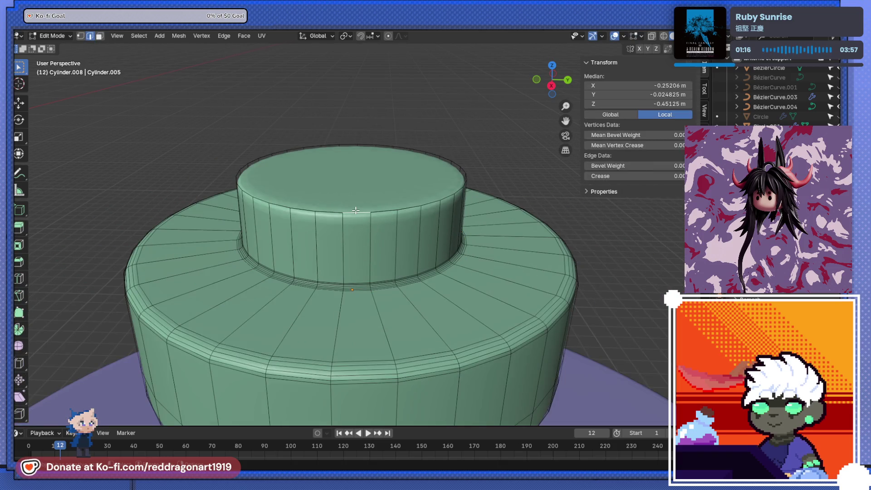
alt+click(355, 210)
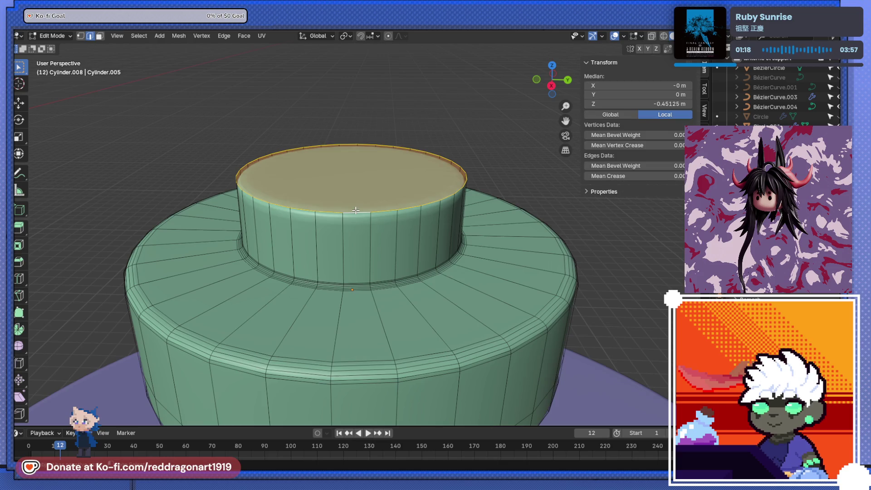
key(e)
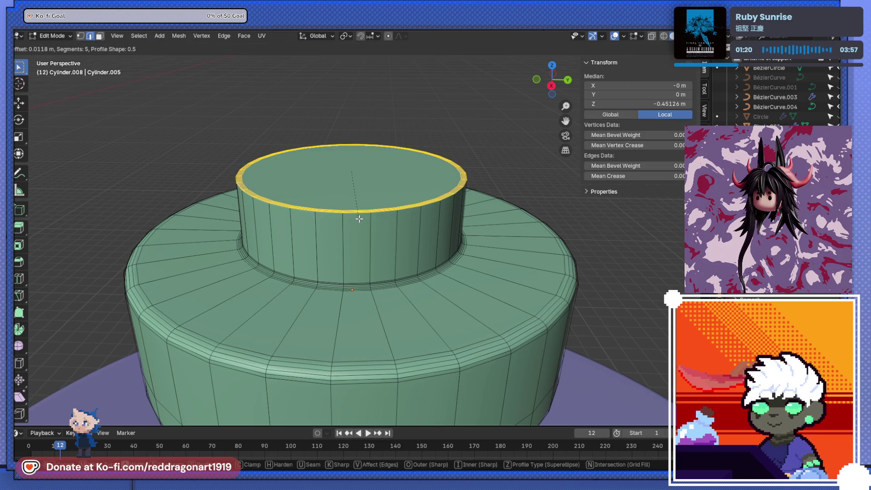
key(Escape)
key(alt+a)
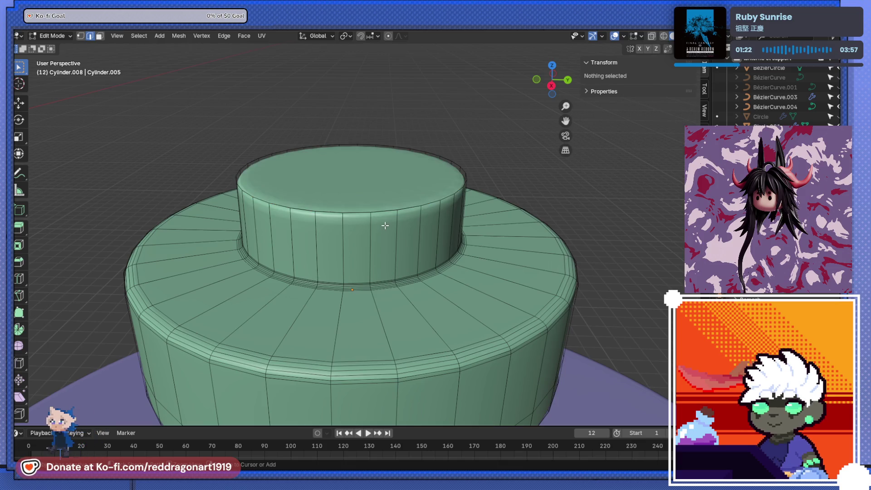
alt+click(371, 217)
Step: Shrink the top rim slightly, lower it on Z and fill it with a face
key(g)
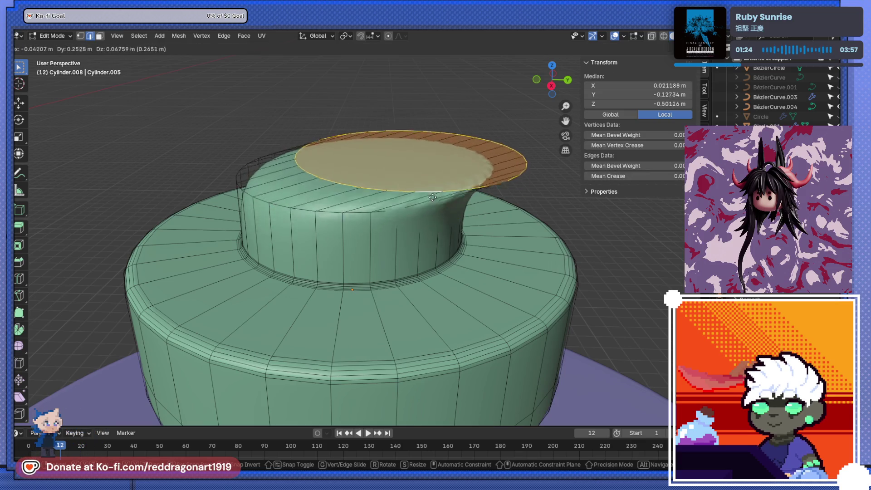
key(Escape)
key(s)
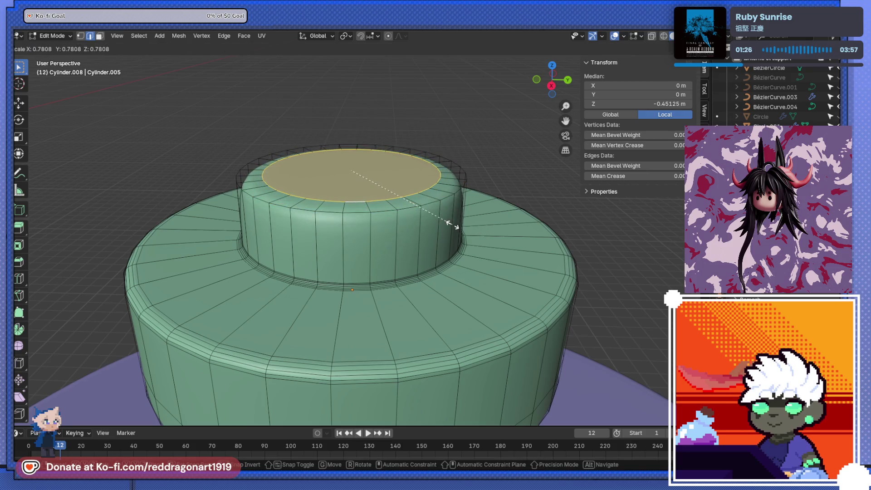
click(463, 231)
key(g)
key(z)
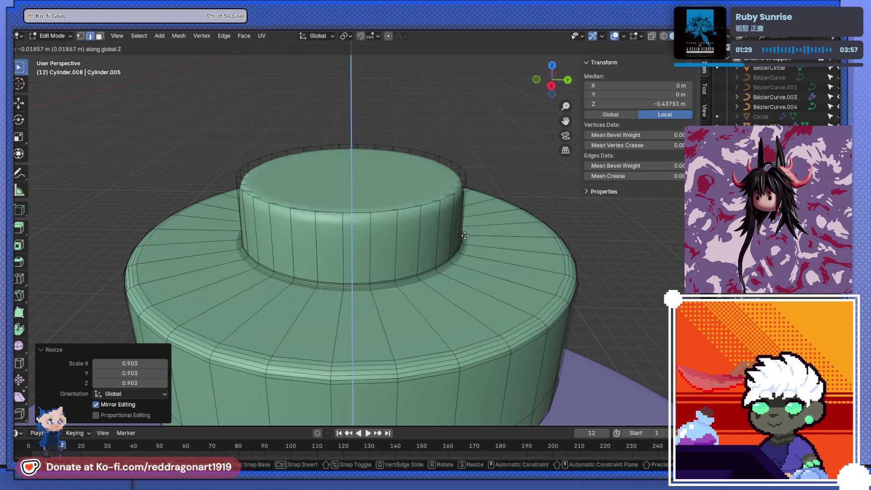
click(463, 236)
key(f)
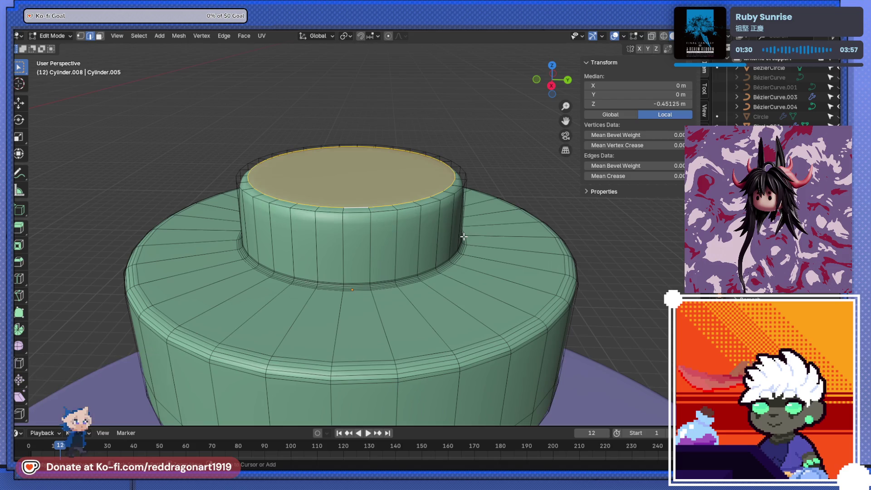
Step: Extrude the top face inward along normals into a hollow and bevel its inner rim
key(e)
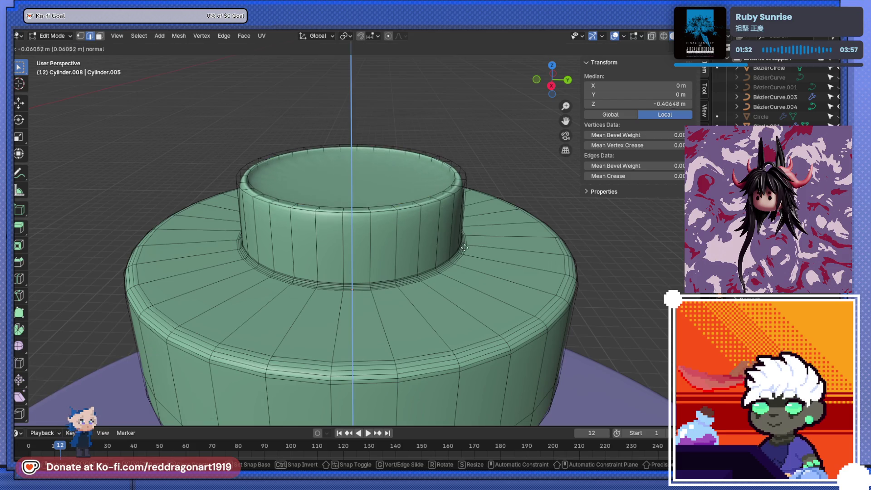
key(Escape)
key(ctrl+z)
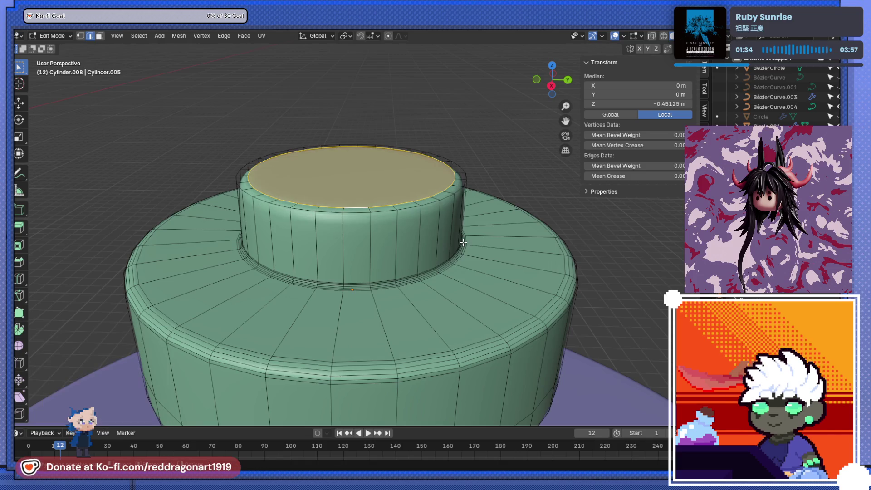
key(alt+e)
click(462, 241)
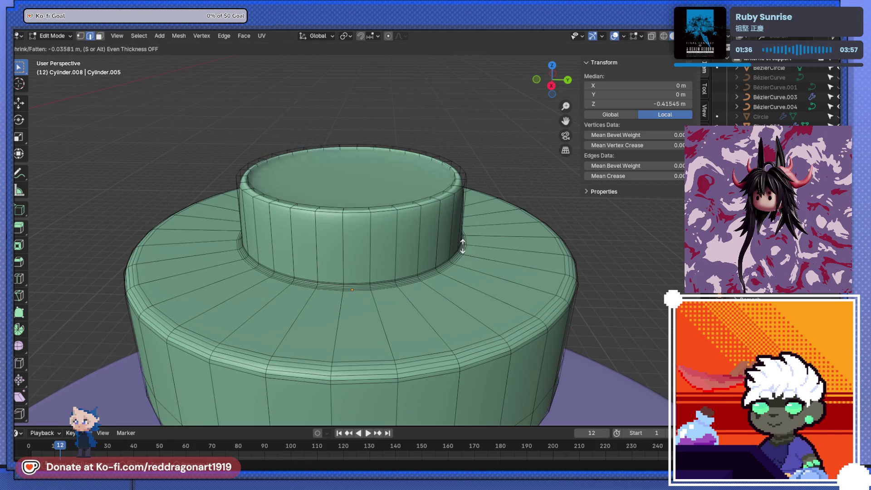
click(462, 250)
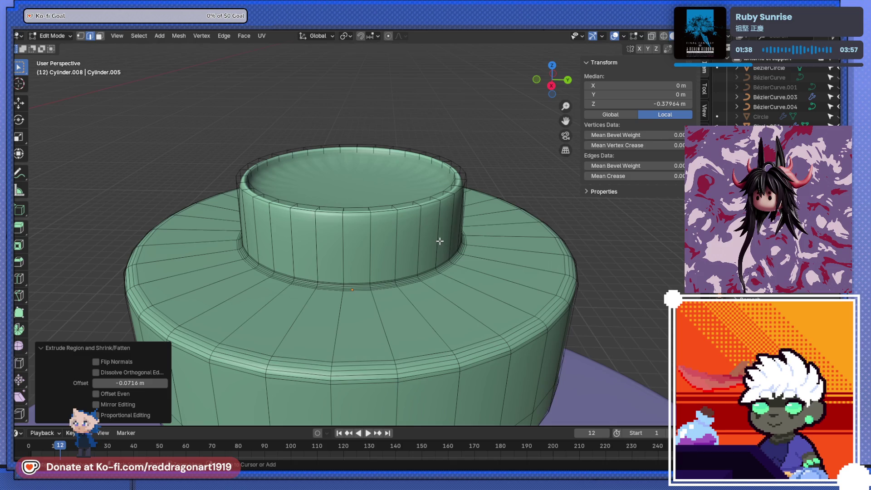
key(ctrl+b)
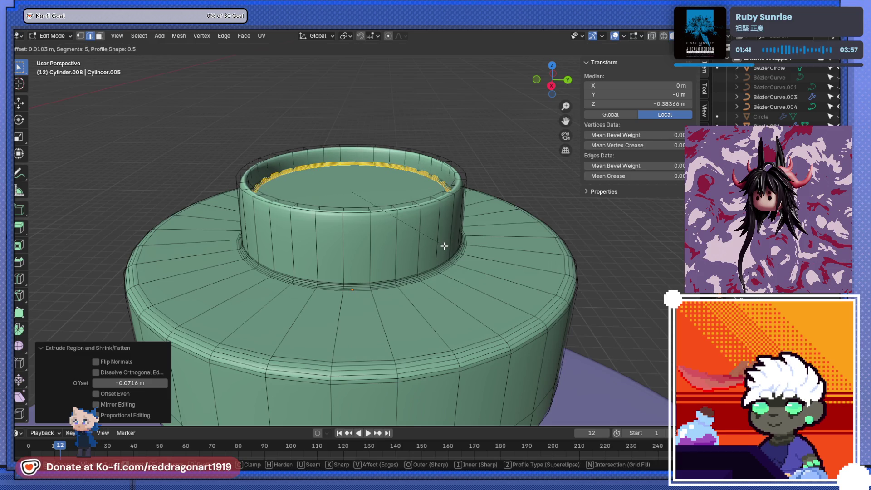
click(443, 245)
scroll(408, 248, up, 3)
scroll(388, 254, down, 3)
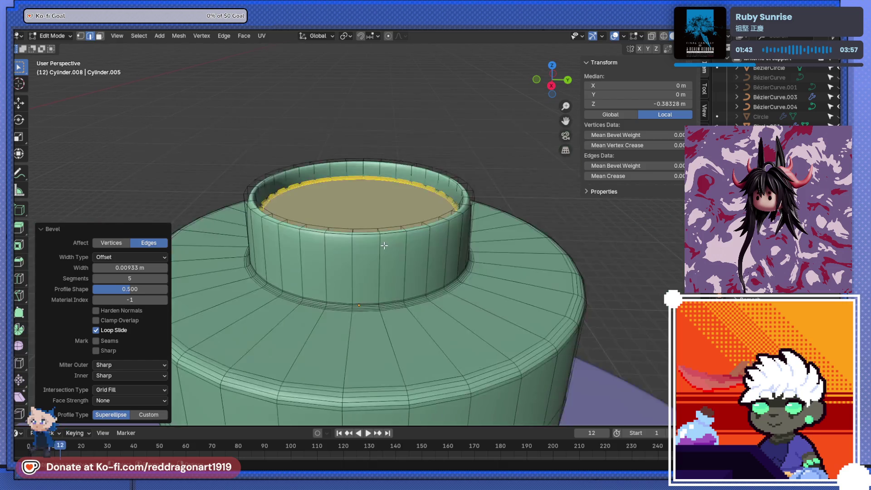
scroll(382, 255, down, 5)
scroll(360, 238, down, 2)
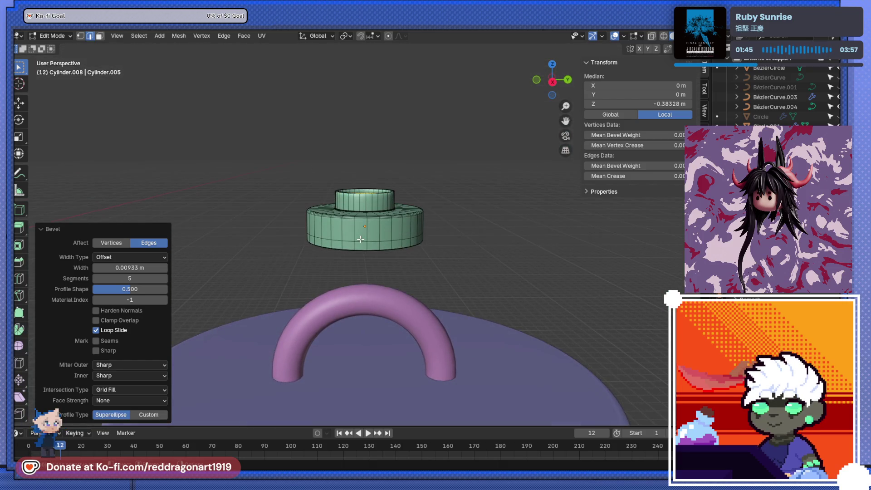
scroll(360, 239, up, 2)
scroll(369, 231, down, 4)
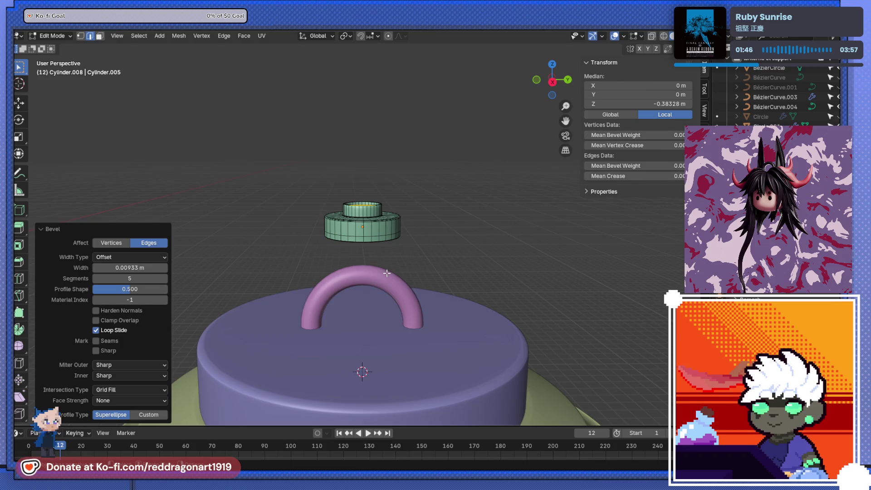
key(Tab)
click(384, 279)
Step: Duplicate the pink arch and lift the copy straight up above the green cylinder
key(shift+d)
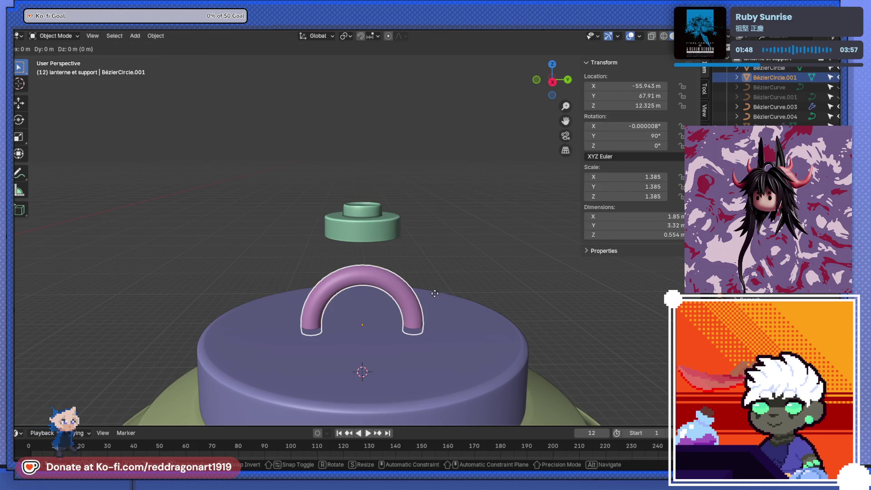
click(454, 169)
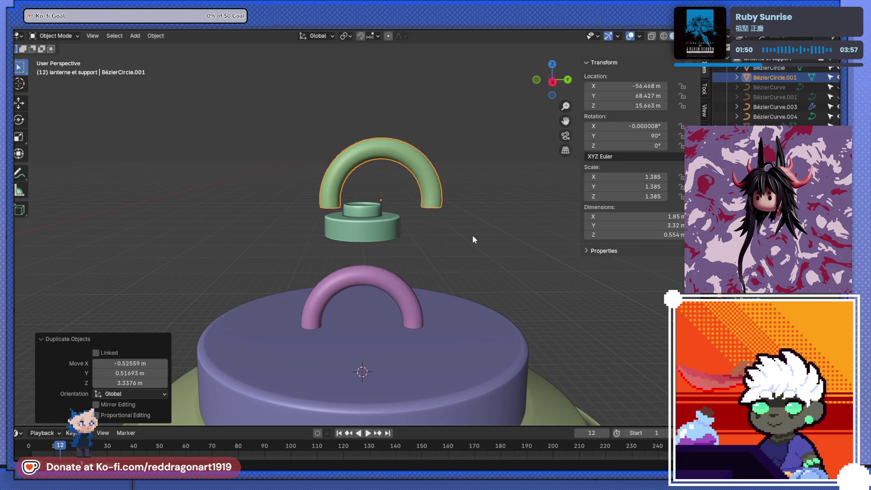
key(ctrl+z)
key(g)
key(z)
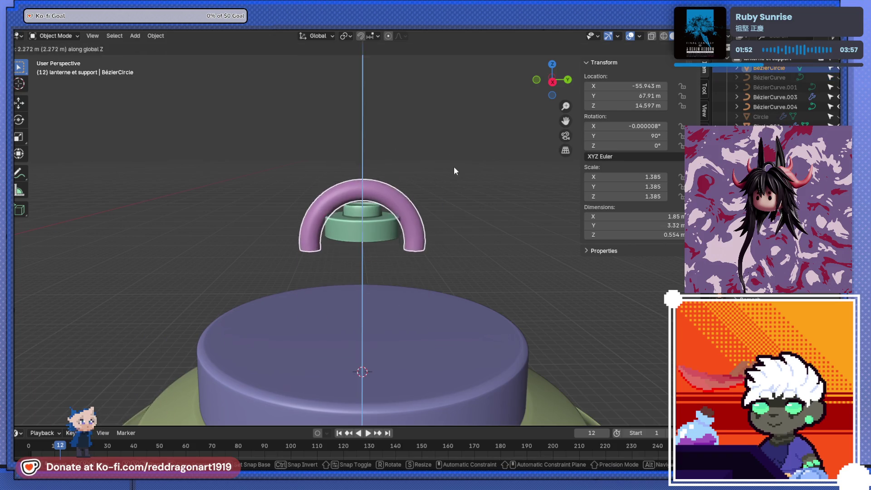
key(Escape)
key(shift+d)
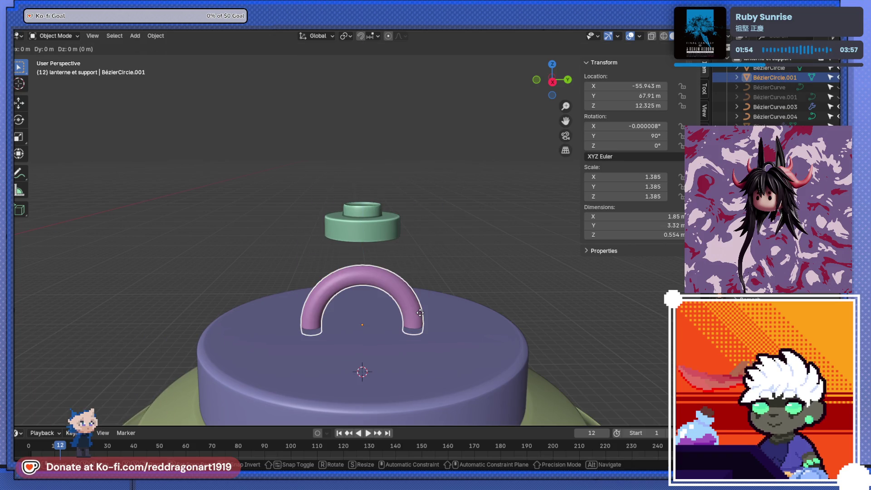
key(z)
click(436, 184)
Step: Rotate the copy 90° in right side view and adjust its height
key(r)
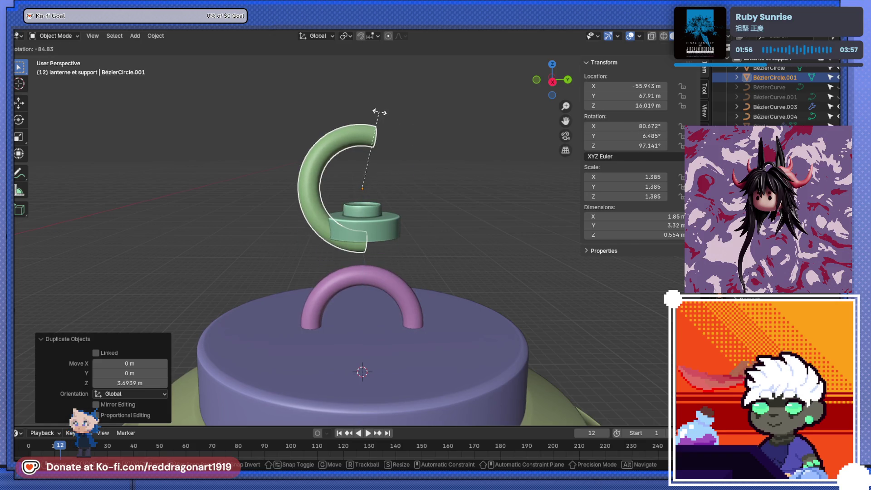
key(Escape)
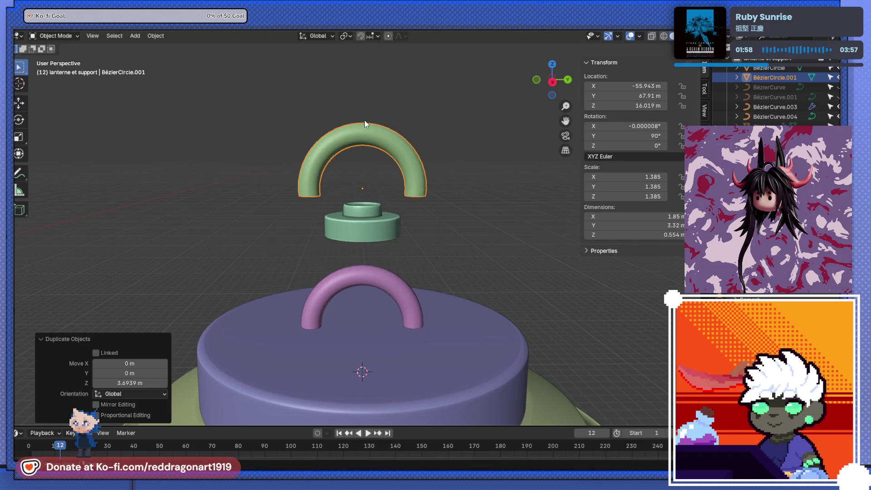
key(KP_3)
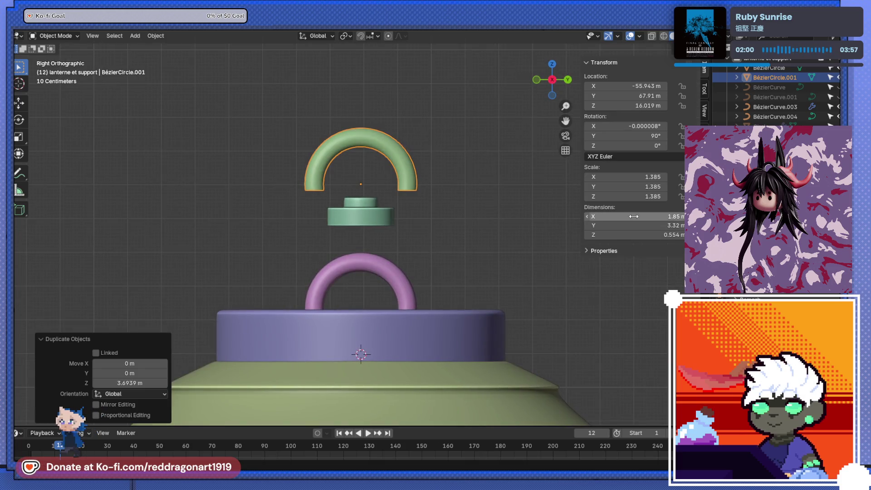
text(r)
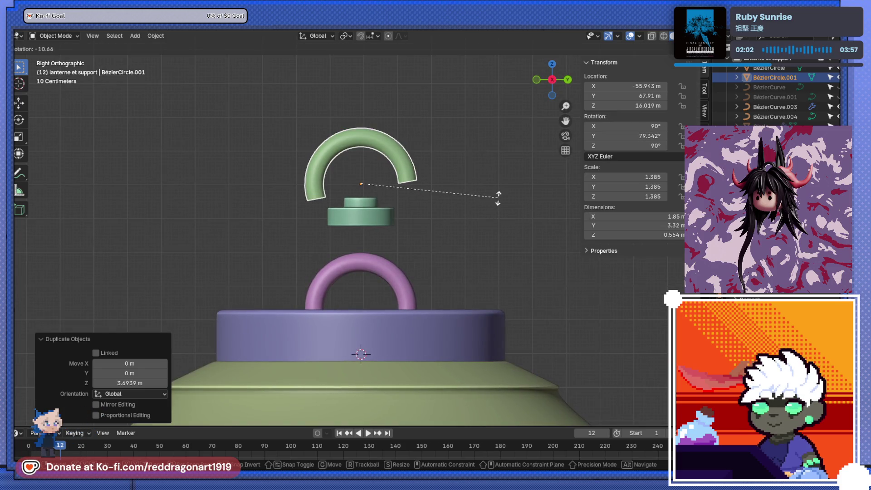
text(90)
key(Return)
key(g)
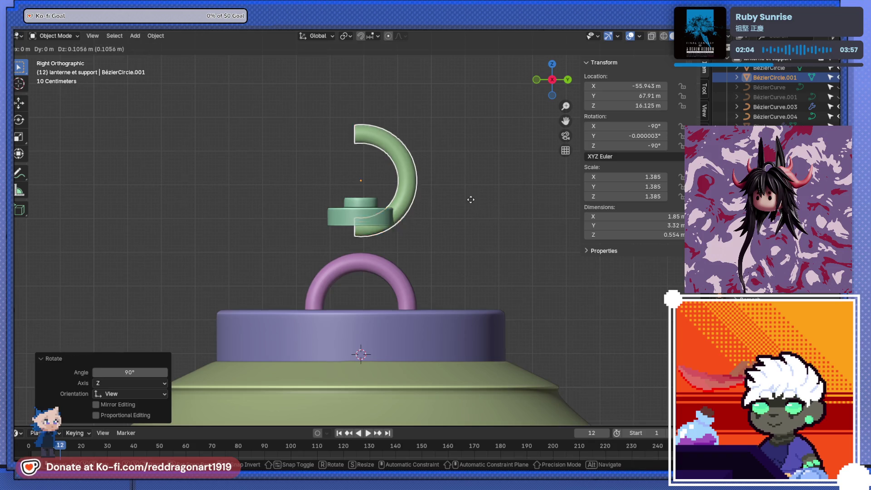
click(469, 132)
scroll(423, 221, up, 2)
scroll(410, 171, up, 3)
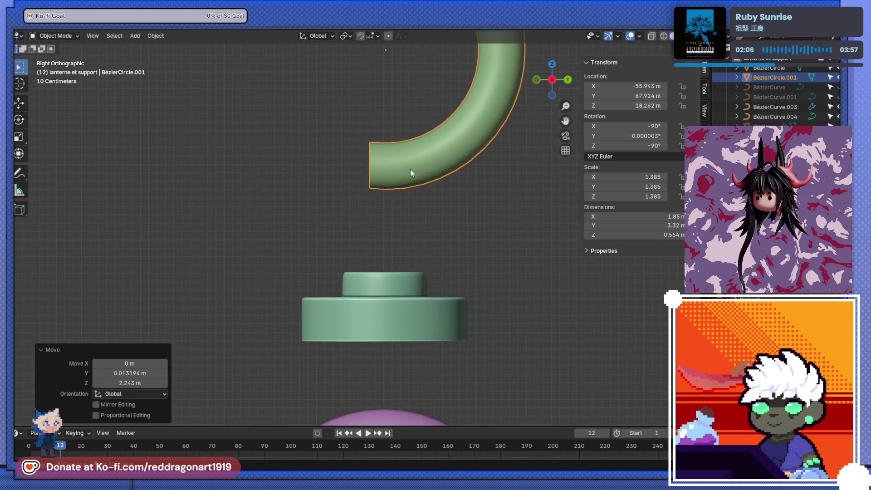
Step: Try extruding the arch's end ring downward, undo it and return to object mode
key(Tab)
key(e)
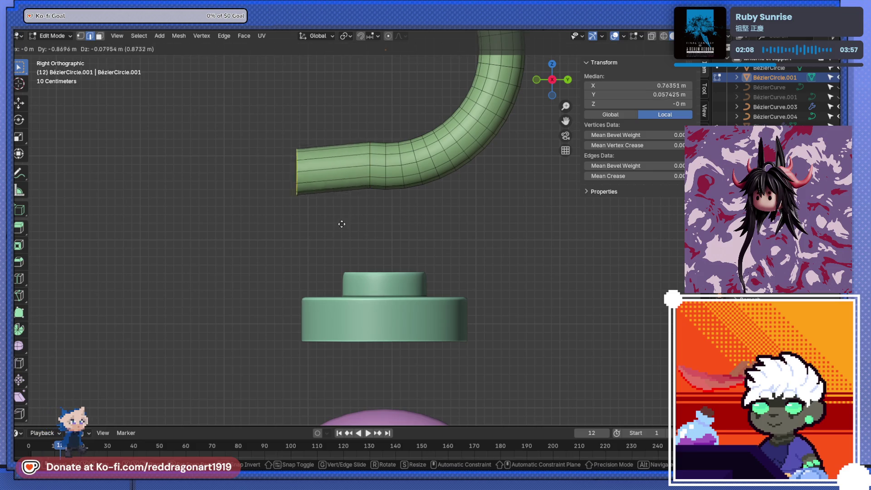
click(402, 277)
scroll(393, 195, up, 2)
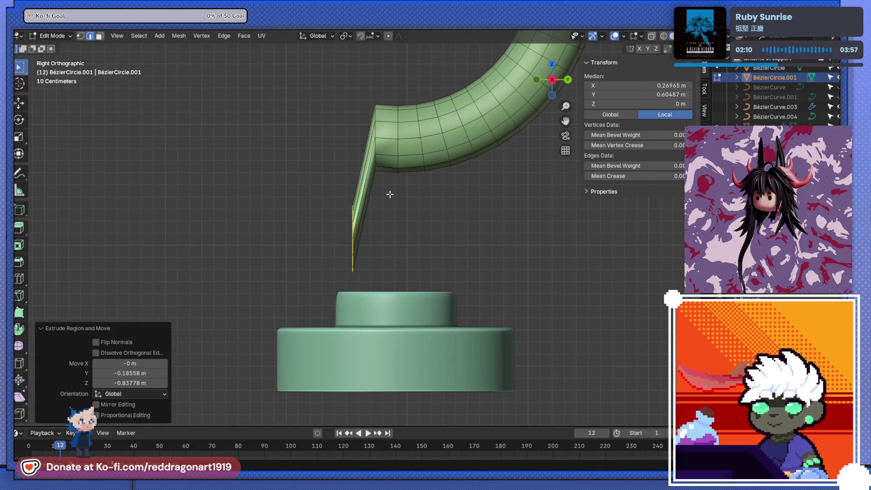
key(ctrl+z)
scroll(401, 197, down, 3)
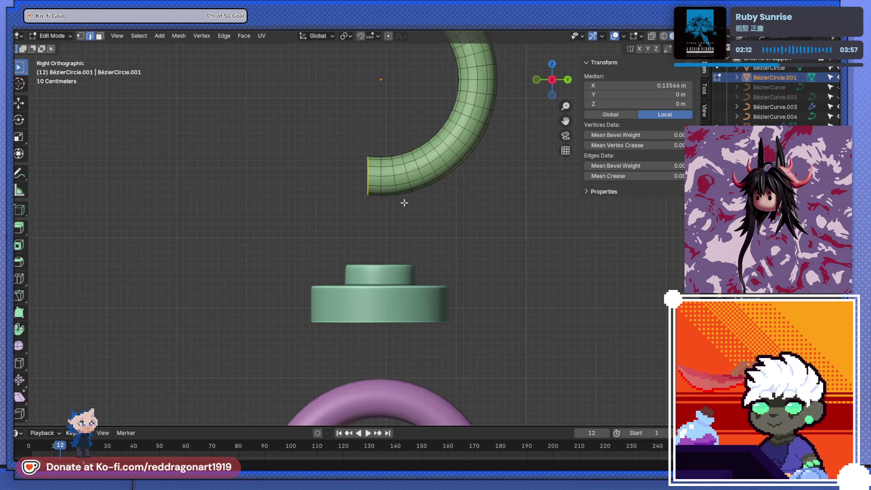
key(Tab)
right_click(450, 147)
mouse_move(416, 149)
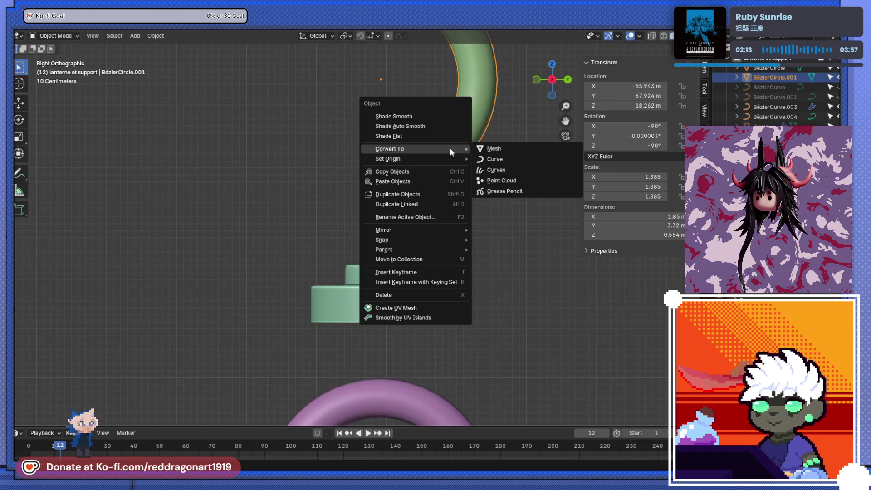
Step: Convert the arch to a curve, inspect its points, then undo the conversion
click(480, 159)
key(Tab)
mouse_move(462, 166)
middle_down()
mouse_move(455, 197)
mouse_move(435, 206)
mouse_move(471, 220)
middle_up()
key(Tab)
key(ctrl+z)
key(ctrl+z)
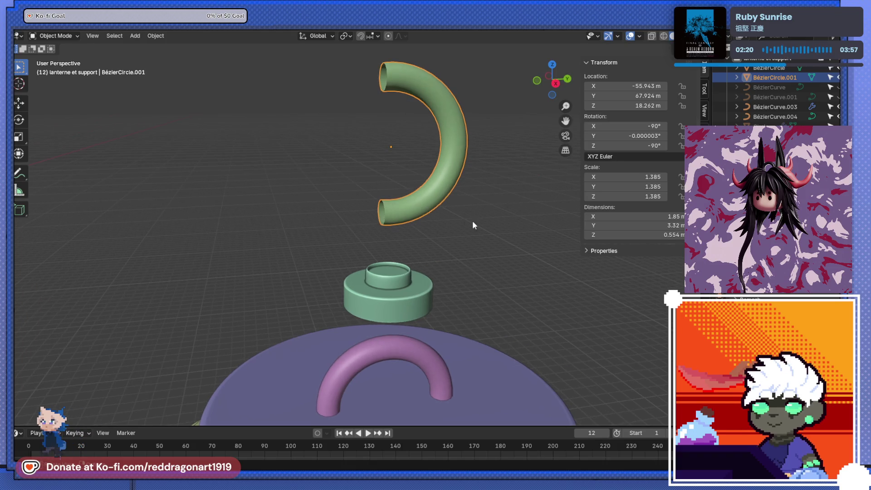
Step: Convert to curve again, try moving its control points, then undo back to the tube mesh
right_click(445, 188)
mouse_move(384, 186)
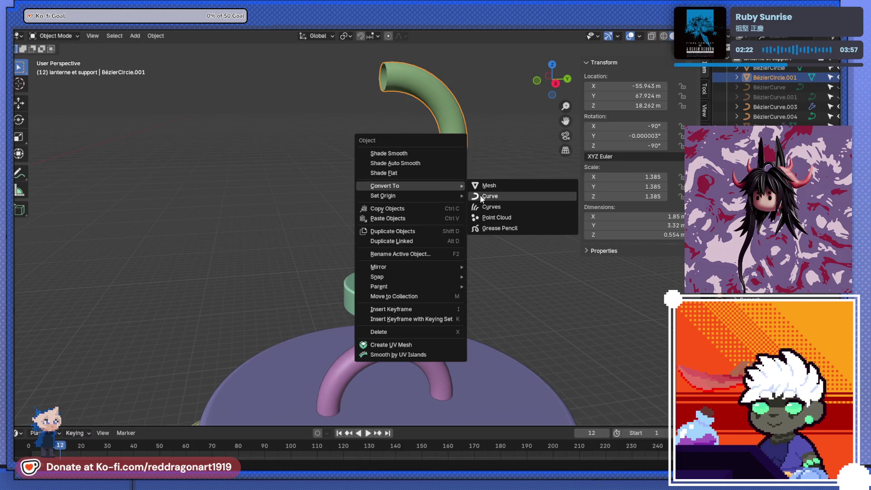
click(480, 196)
mouse_move(480, 197)
middle_down()
mouse_move(463, 209)
mouse_move(465, 234)
mouse_move(431, 222)
middle_up()
key(Tab)
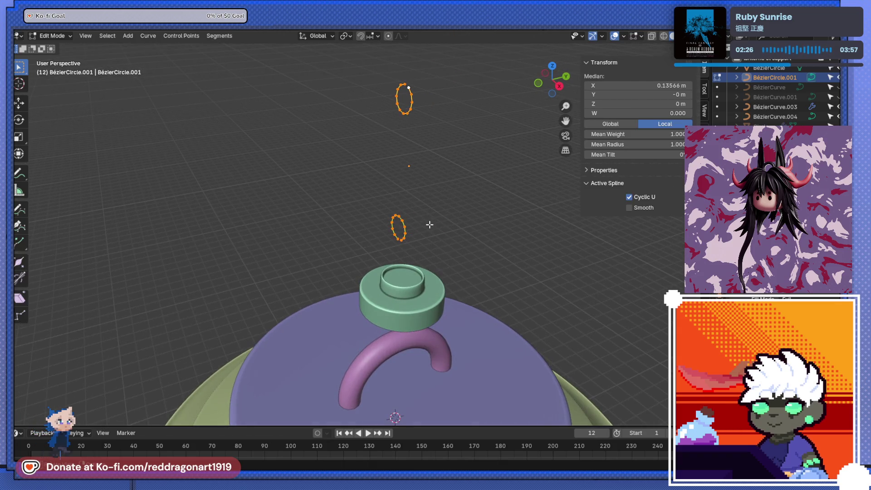
key(g)
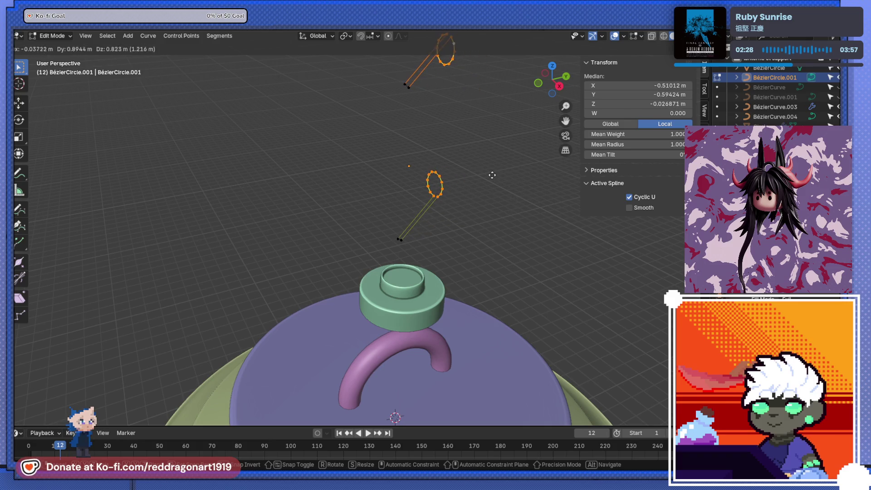
key(Escape)
key(Tab)
middle_drag(432, 223, 449, 216)
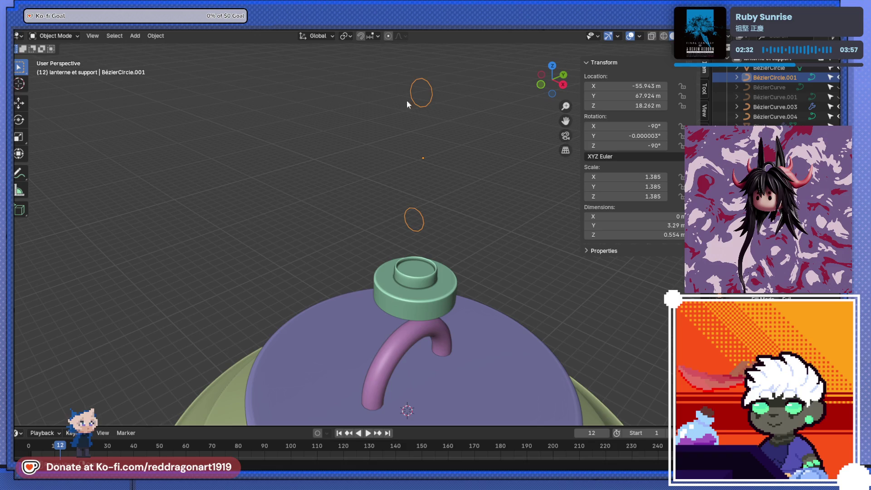
key(ctrl+z)
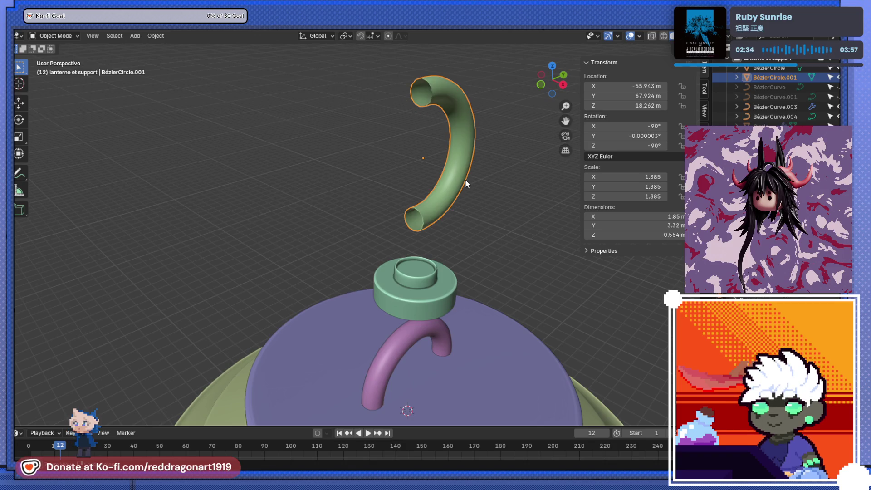
Step: After one more undone curve conversion, delete the green half-ring copy
key(KP_3)
key(Tab)
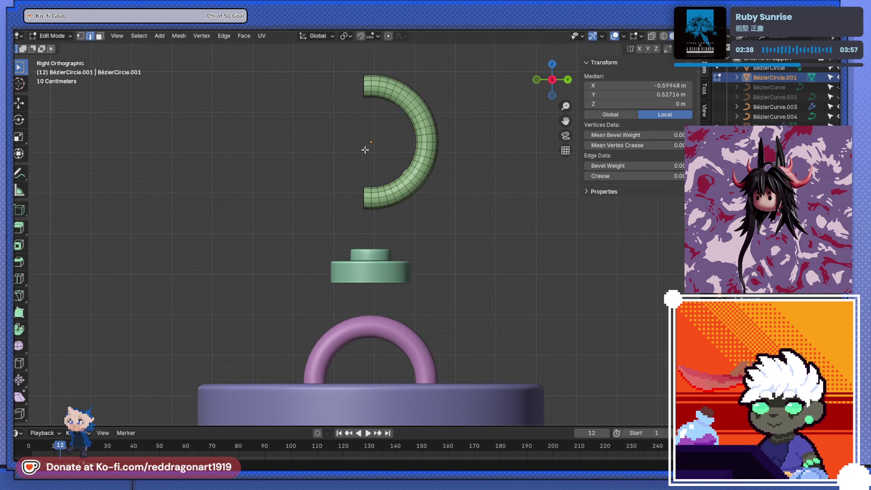
click(486, 232)
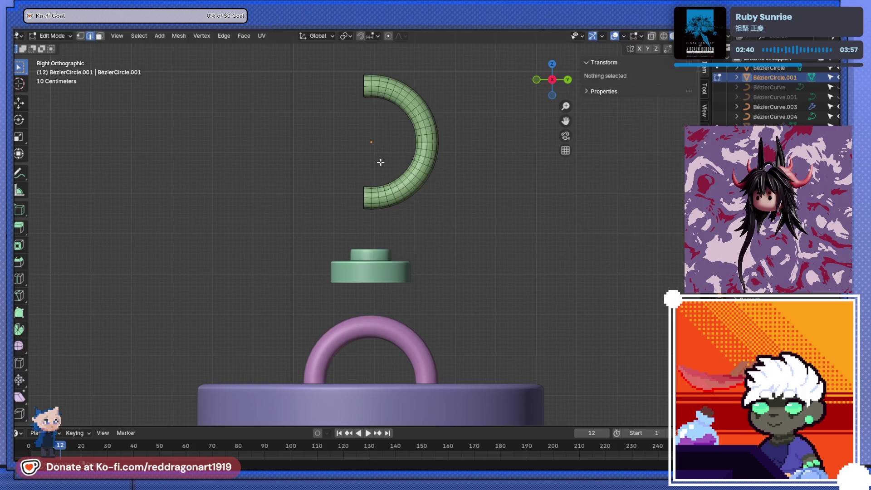
key(Tab)
right_click(399, 163)
mouse_move(368, 158)
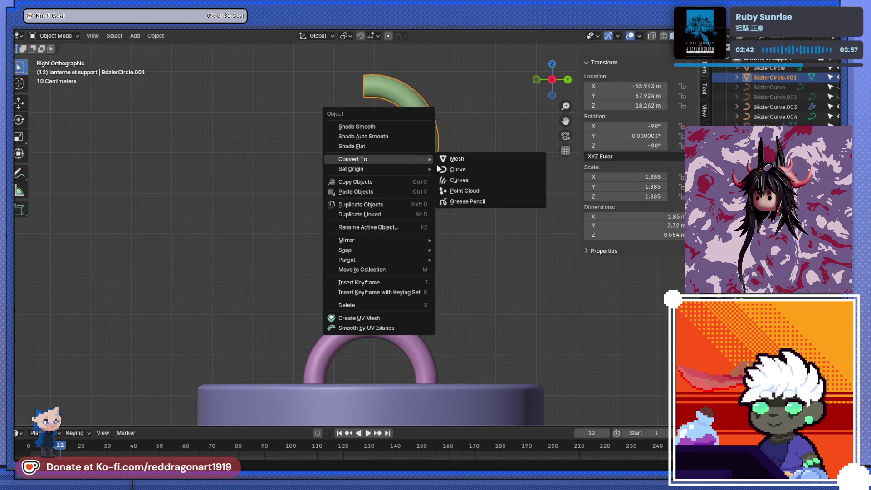
click(450, 169)
key(ctrl+z)
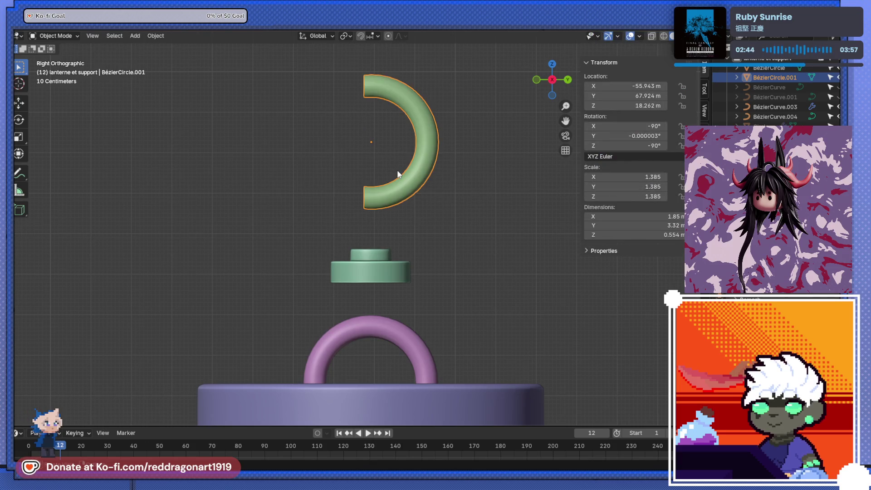
key(Delete)
scroll(404, 173, down, 2)
scroll(405, 174, down, 1)
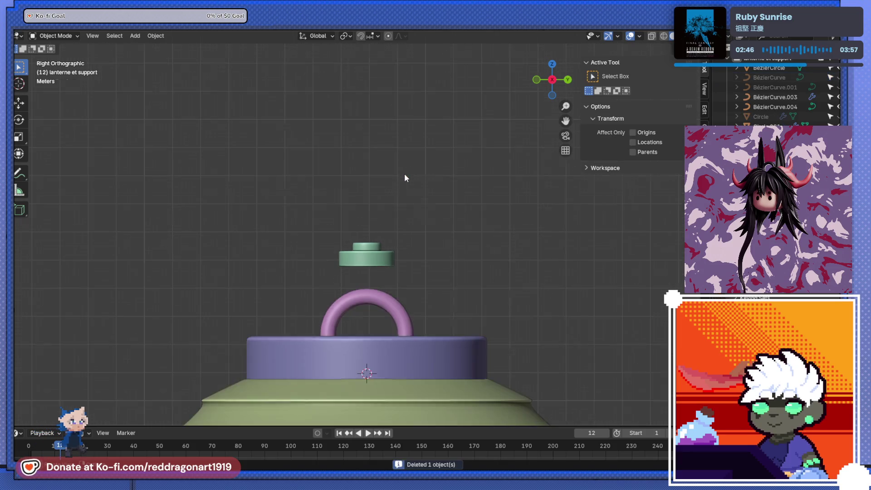
Step: Add a Bézier curve, raise it on Z above the lantern cap and rotate it 90°
key(shift+a)
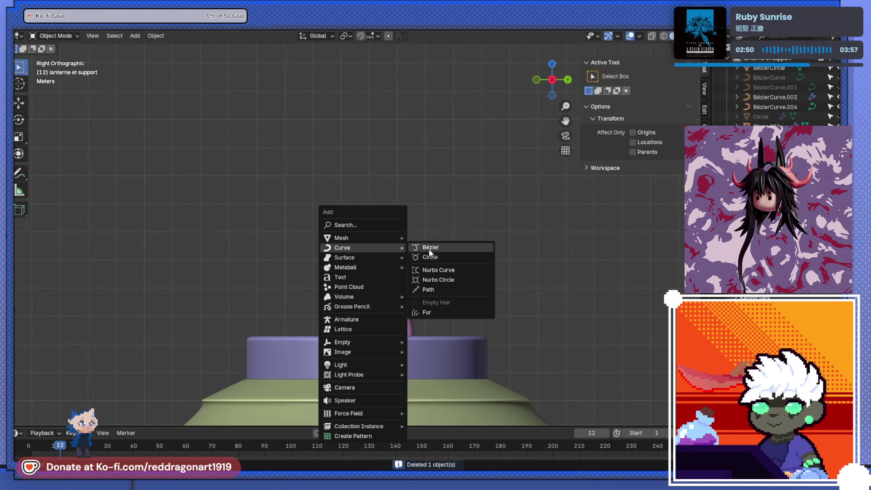
click(431, 251)
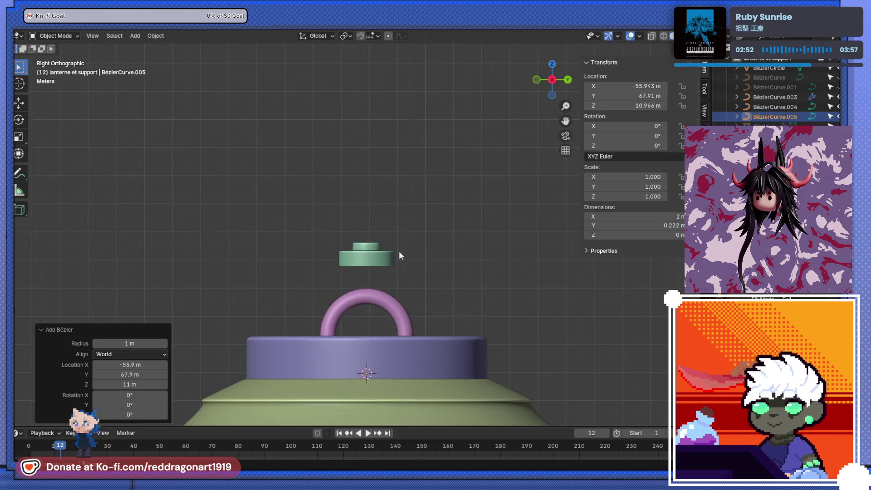
middle_drag(404, 251, 494, 297)
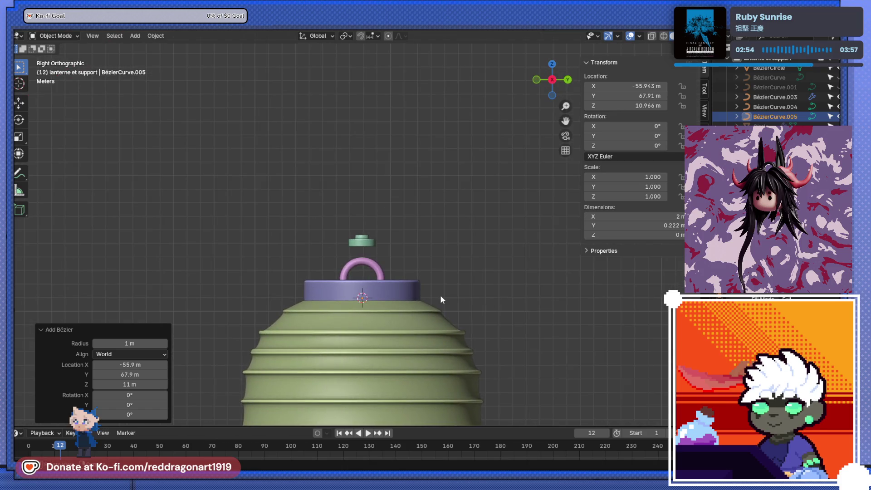
key(g)
key(z)
click(449, 190)
key(KP_1)
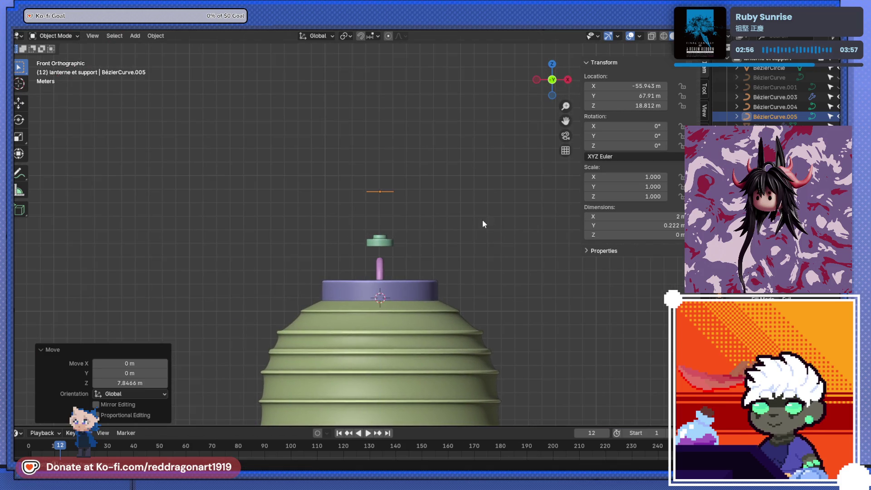
text(r90)
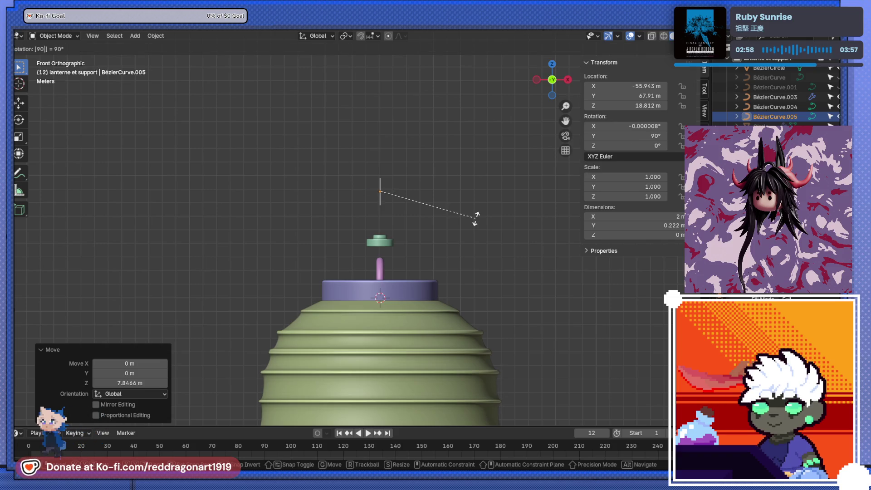
key(Return)
key(KP_3)
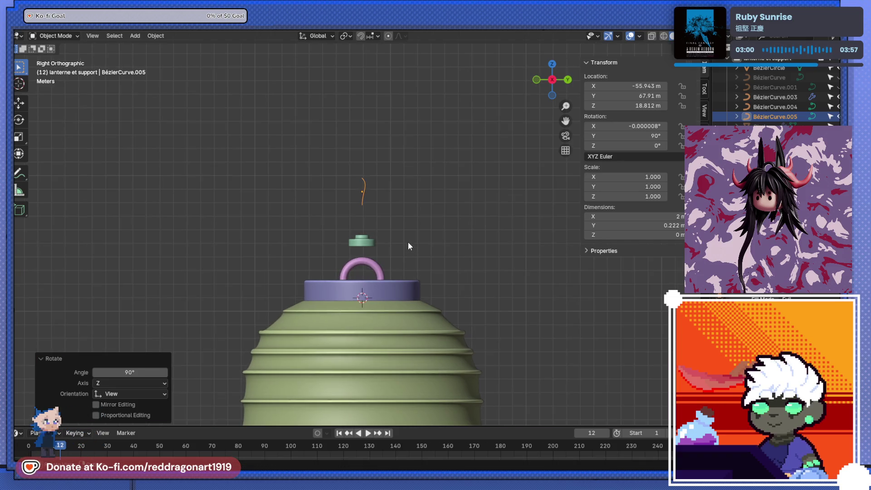
scroll(402, 171, up, 6)
key(Tab)
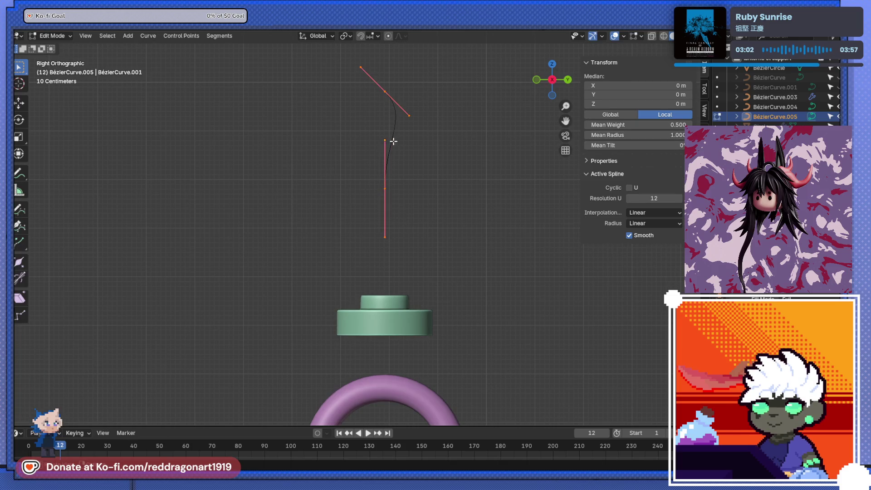
Step: Rotate and lengthen the end handle until it lies roughly horizontal
key(r)
click(438, 142)
key(r)
click(392, 80)
key(s)
click(452, 109)
key(r)
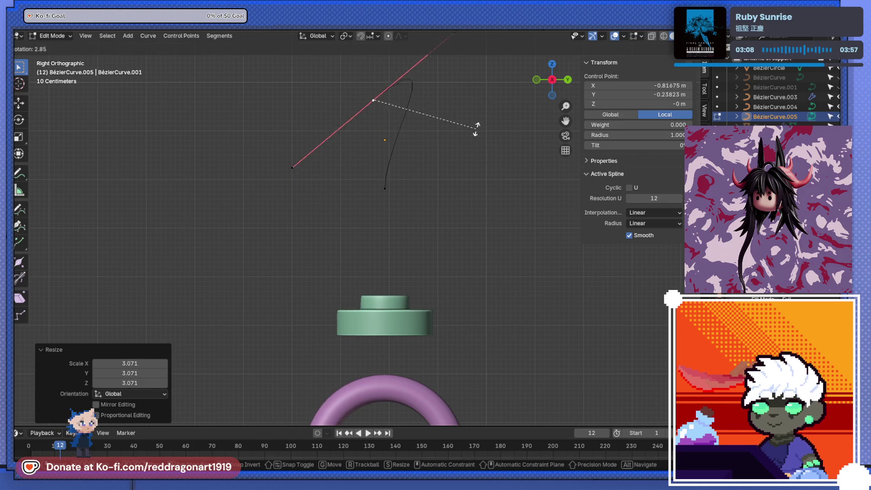
click(428, 178)
Step: Extrude a new point lower down and turn its shortened handle vertical for the stem
key(g)
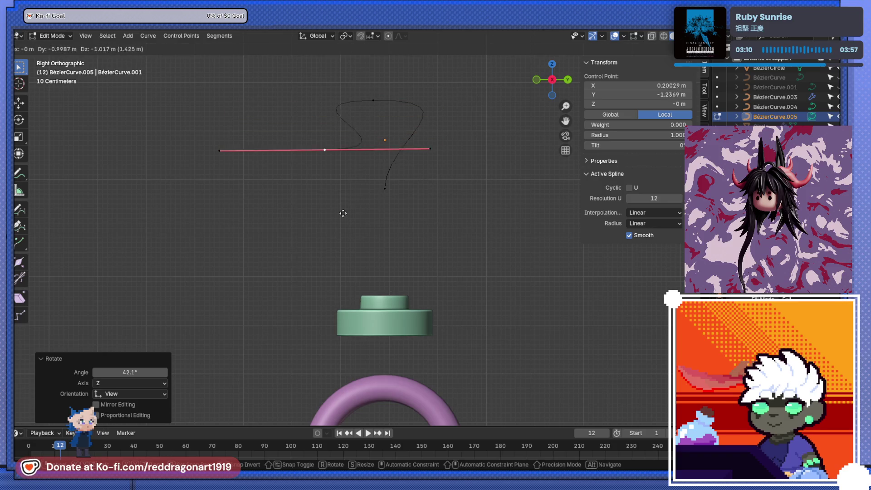
click(342, 214)
key(r)
key(Escape)
key(s)
click(355, 158)
key(r)
click(350, 125)
Step: Resize the top point's handle and move the lower-left point further down
click(373, 100)
key(s)
click(393, 123)
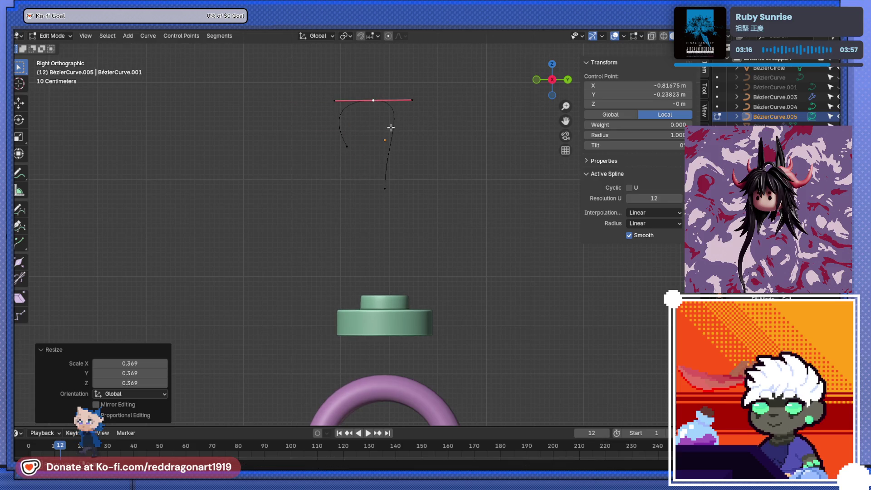
click(349, 145)
key(g)
click(366, 145)
key(g)
click(400, 203)
key(r)
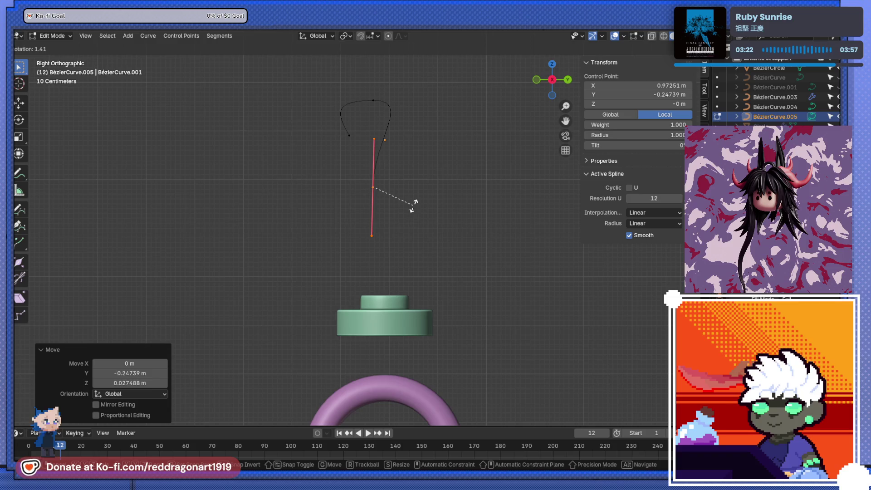
key(Escape)
Step: Shrink the top handle and nudge the top point down to tighten the hook's curl
click(373, 102)
key(g)
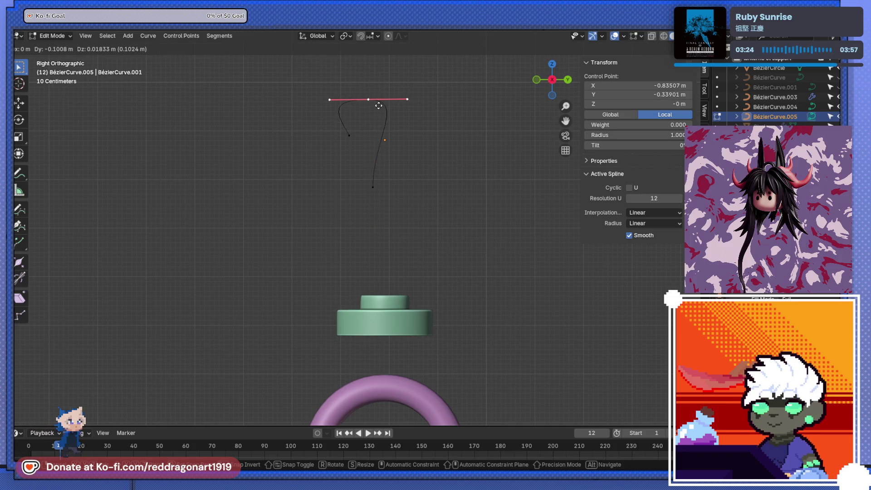
key(s)
click(408, 117)
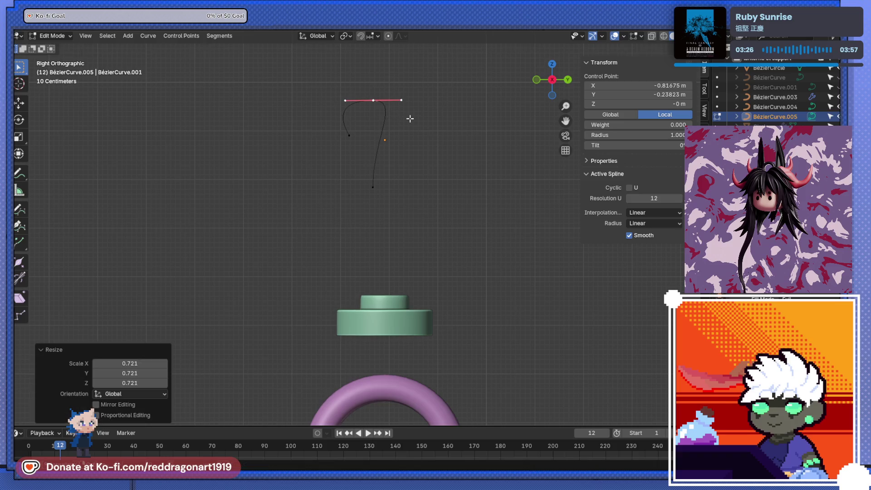
key(g)
key(z)
click(409, 121)
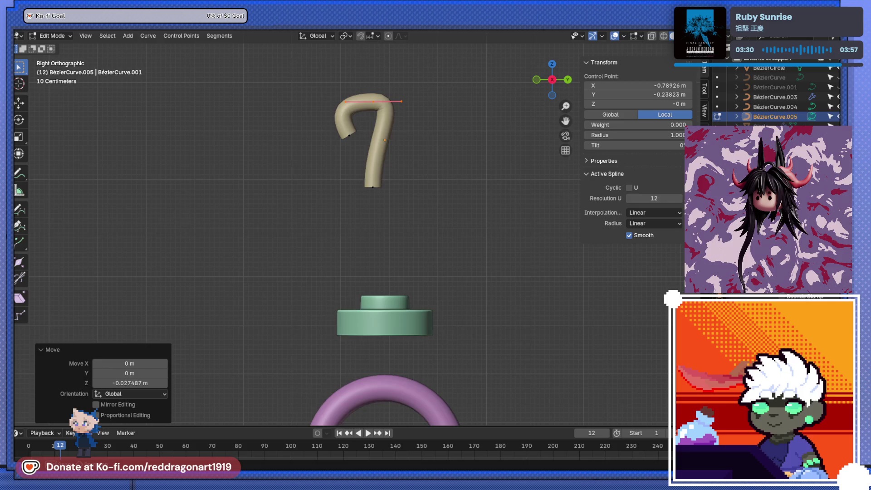
Step: Resize the Bézier handles on the hook's upper, middle and bottom control points
key(s)
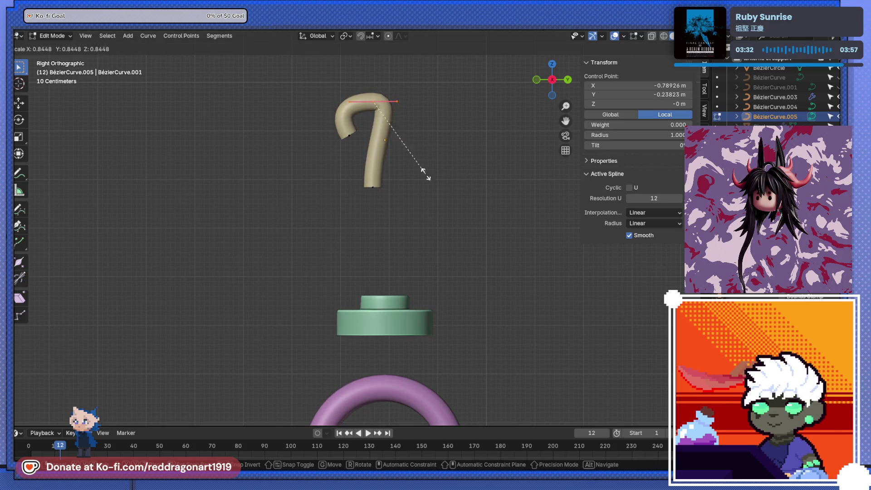
click(432, 170)
click(348, 136)
key(s)
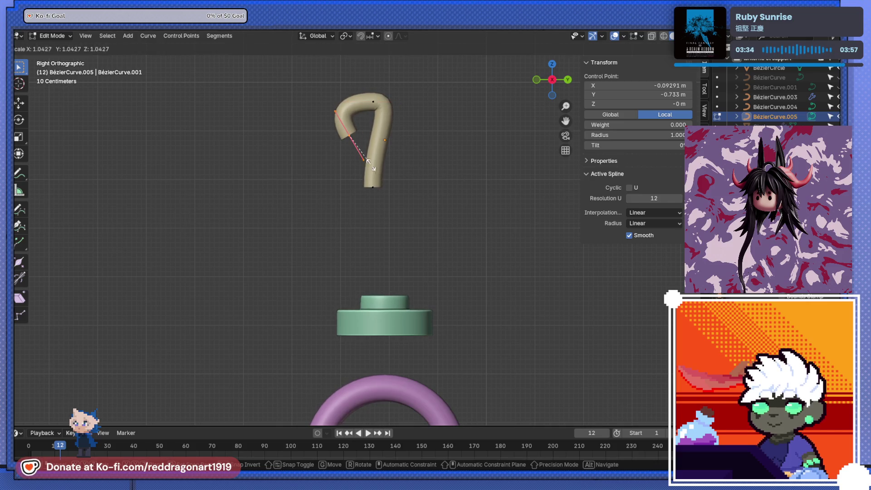
click(364, 173)
key(s)
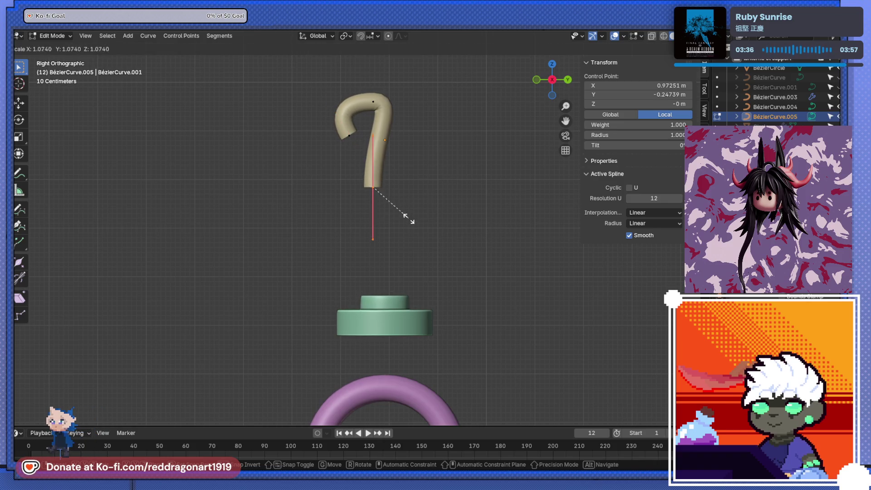
click(388, 189)
Step: Tilt the top of the hook, curl its tip more tightly and thin the curve at the tip
click(373, 103)
key(r)
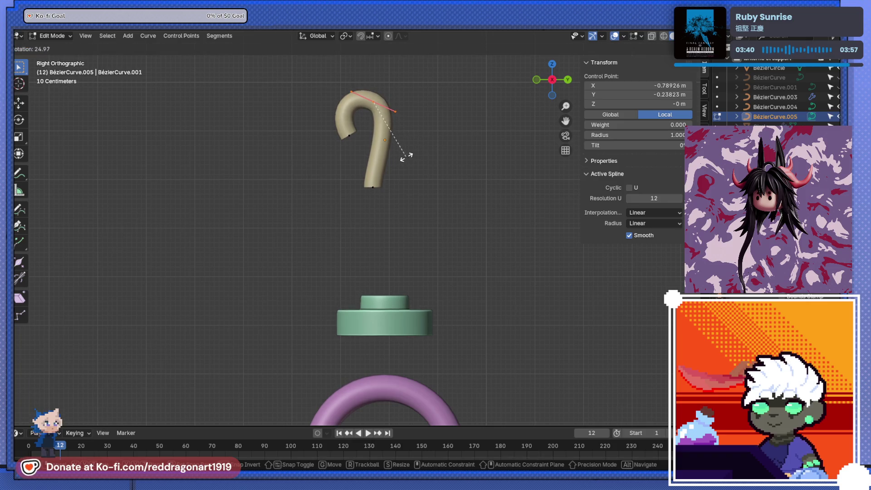
click(402, 162)
click(330, 131)
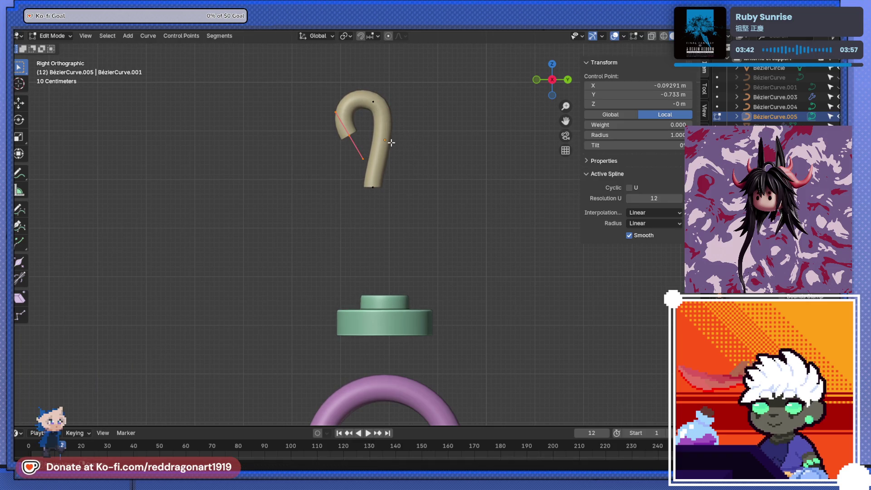
key(r)
click(384, 145)
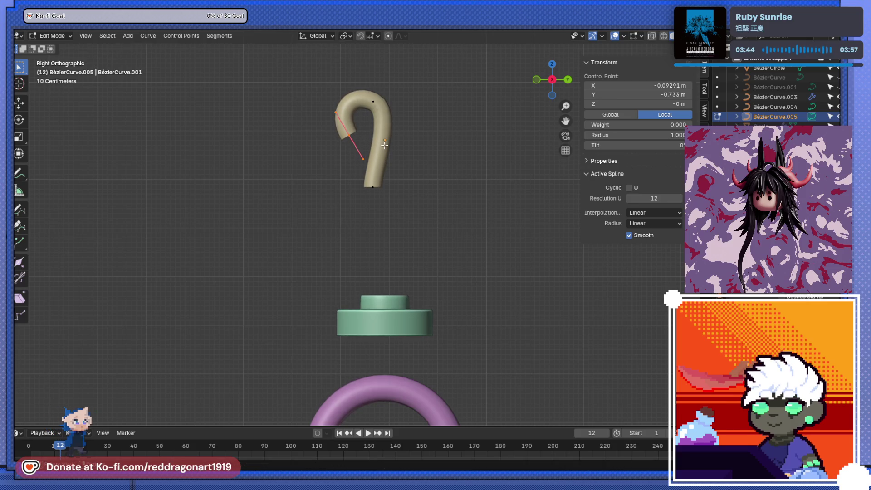
key(alt+s)
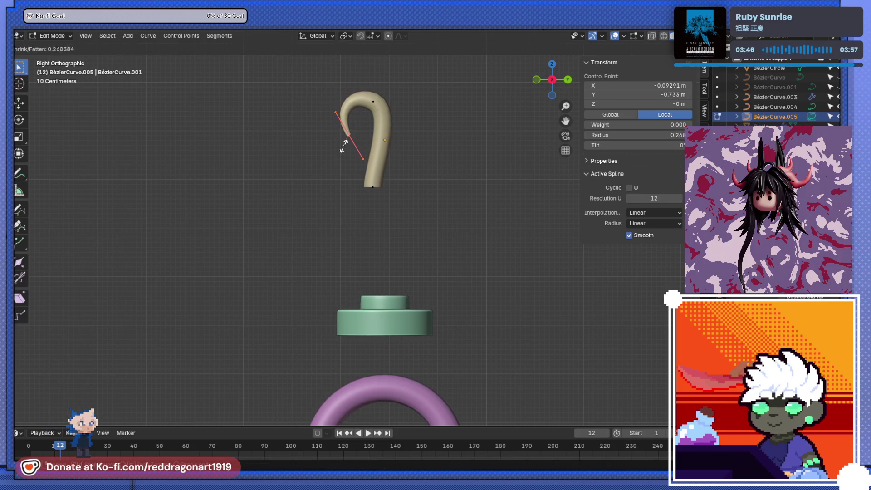
click(346, 133)
Step: Re-angle and reposition the top control point's handle, keeping its original thickness
click(373, 101)
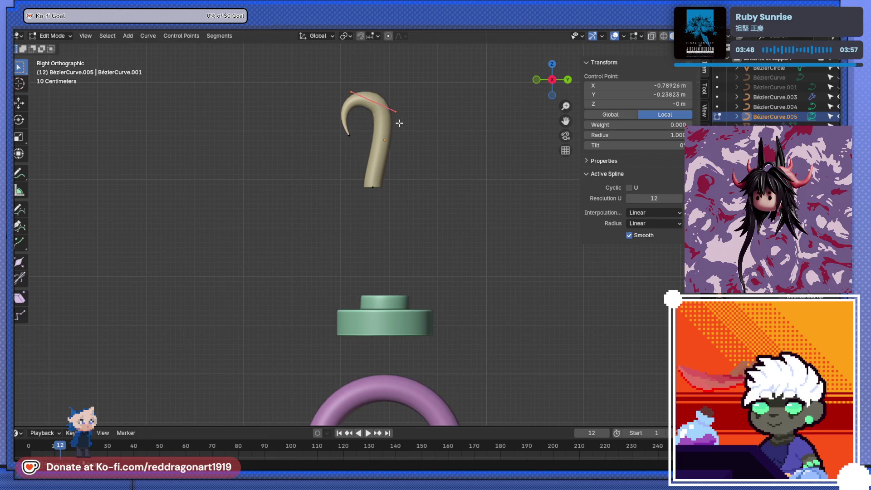
key(alt+s)
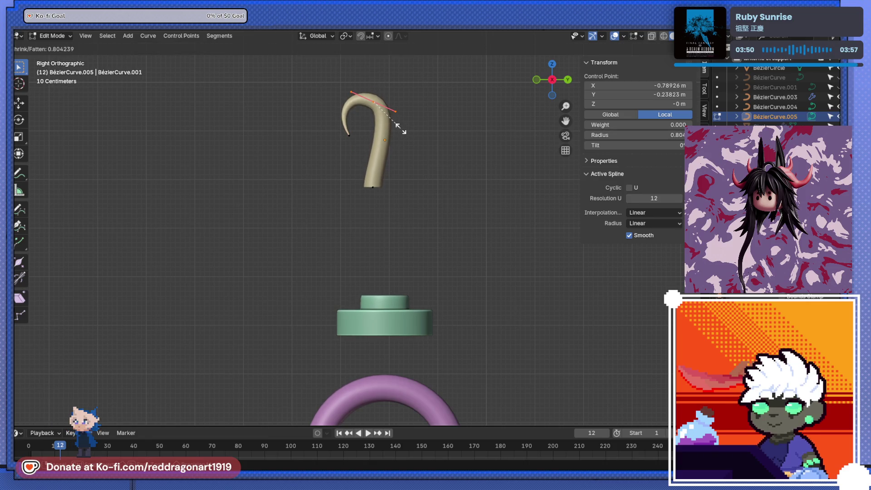
key(Escape)
key(r)
key(Escape)
key(r)
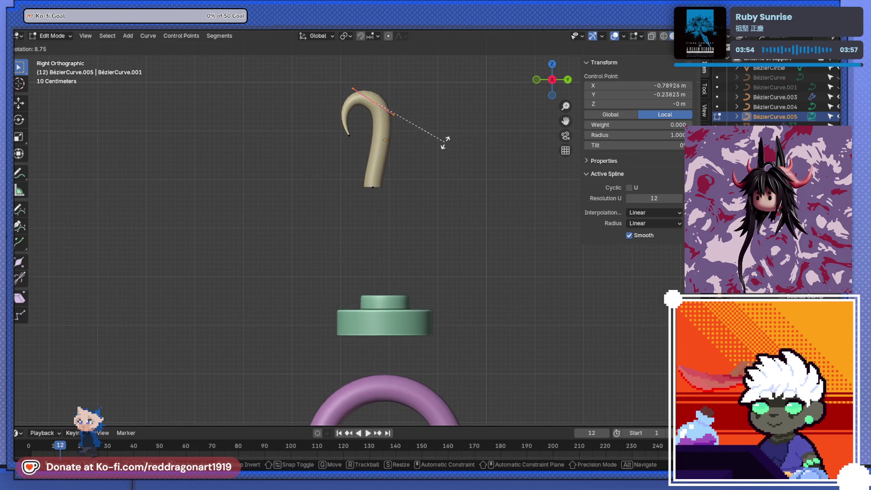
click(445, 140)
key(s)
key(r)
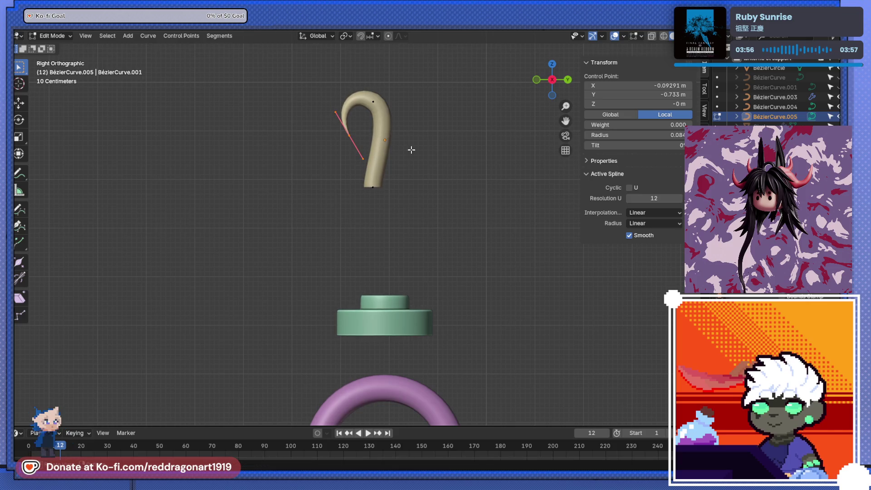
click(403, 123)
key(g)
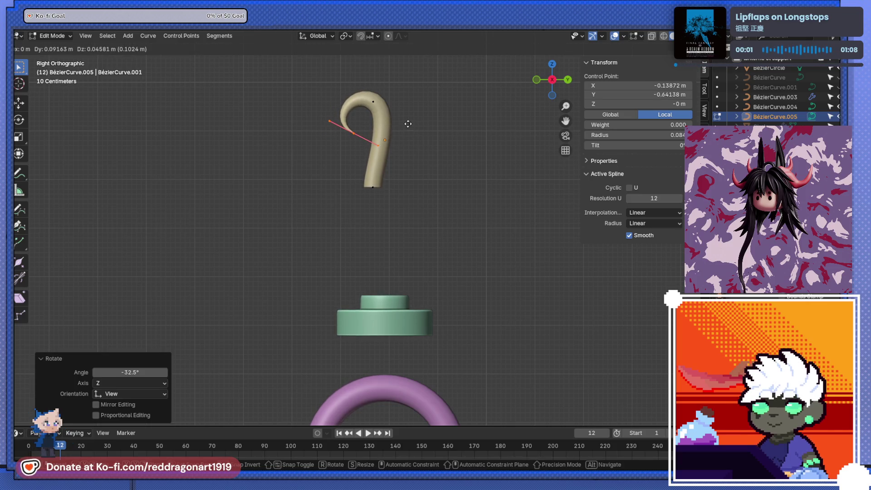
click(406, 123)
scroll(386, 176, up, 2)
Step: Straighten the hook's lower stem vertically via its bottom point and leave curve editing
click(378, 171)
shift+middle_drag(378, 171, 420, 197)
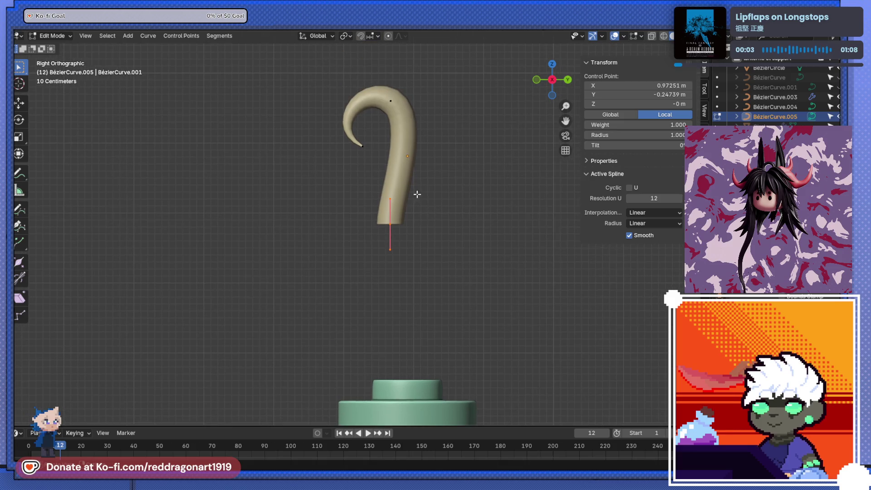
key(Tab)
key(g)
Step: Scale the hook up by about 1.896 and set its stem down into the green base's socket
click(452, 327)
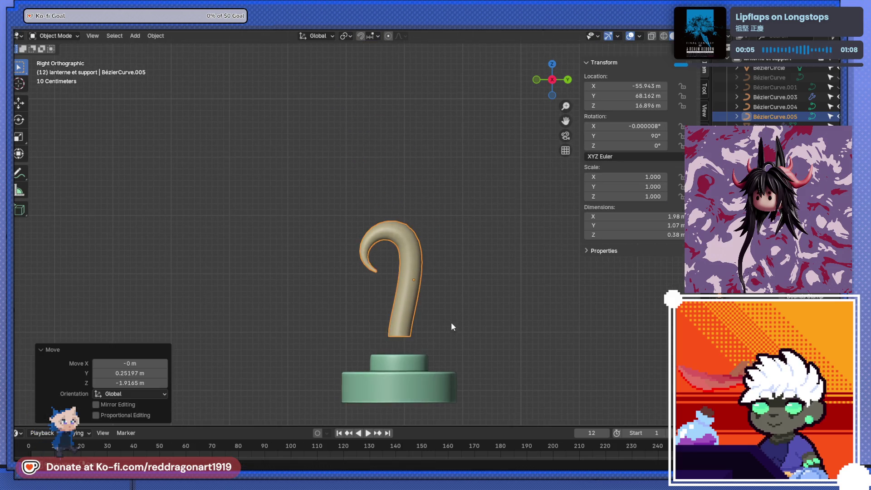
key(s)
click(496, 341)
key(g)
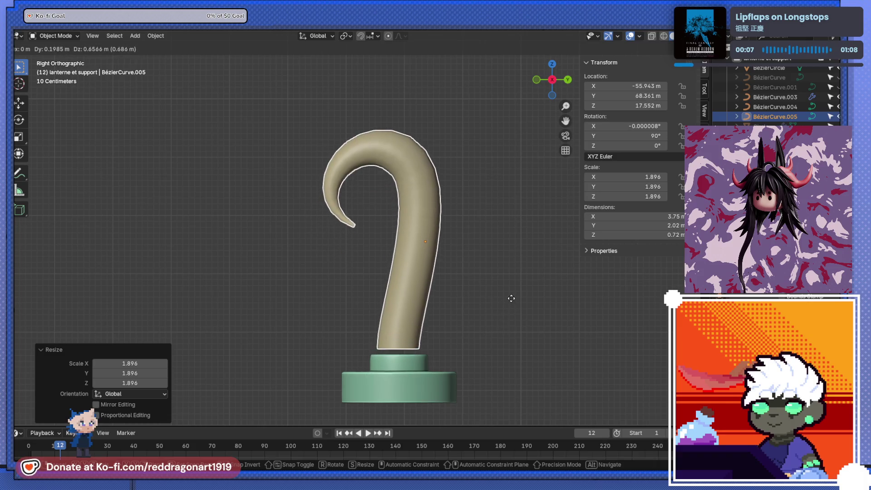
click(500, 298)
middle_drag(500, 298, 455, 338)
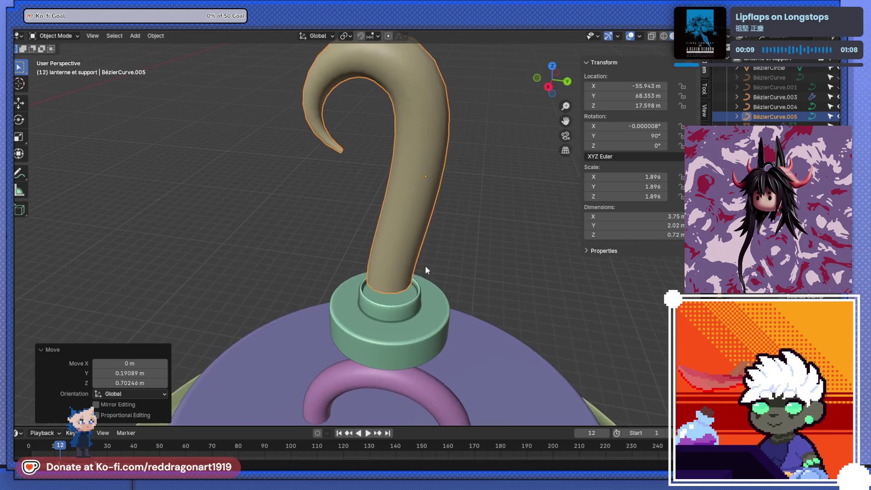
scroll(425, 266, up, 3)
alt+middle_drag(444, 294, 328, 294)
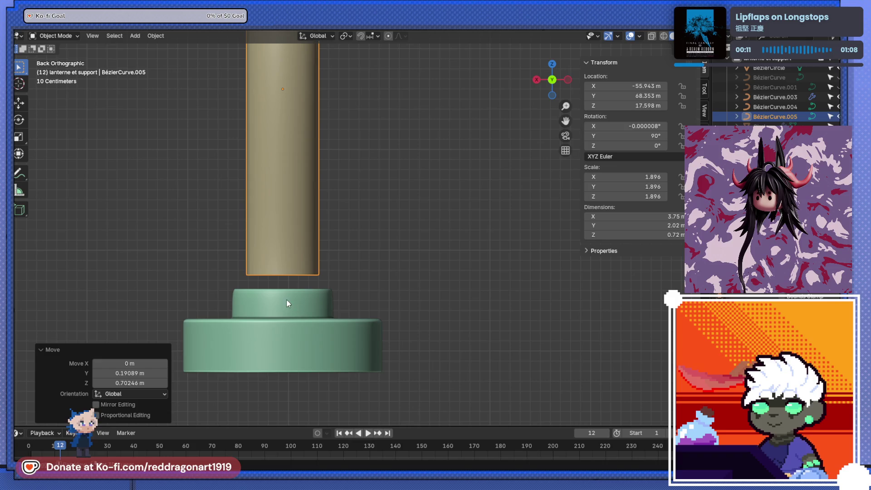
shift+middle_drag(287, 303, 435, 300)
Step: Convert the hook curve to a mesh and inspect the stem and base
right_click(418, 201)
click(463, 201)
mouse_move(462, 204)
middle_down()
mouse_move(393, 280)
mouse_move(534, 272)
middle_up()
key(Tab)
scroll(410, 298, up, 3)
middle_drag(420, 315, 475, 292)
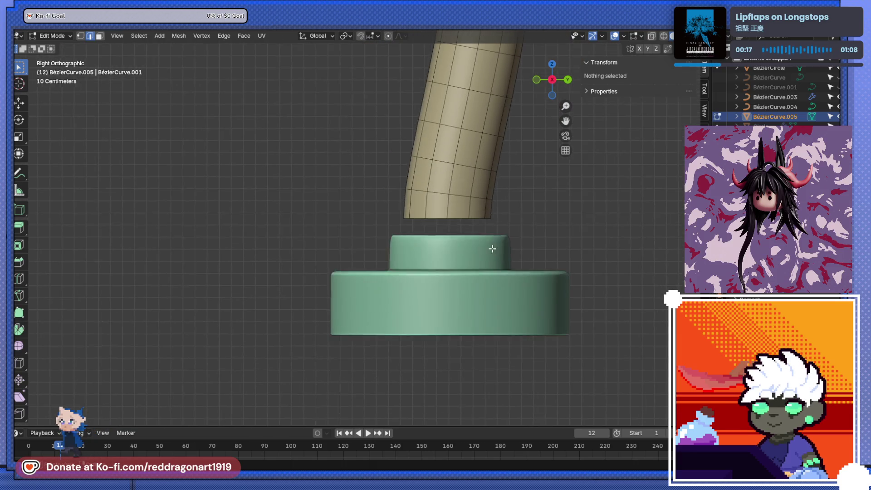
key(Tab)
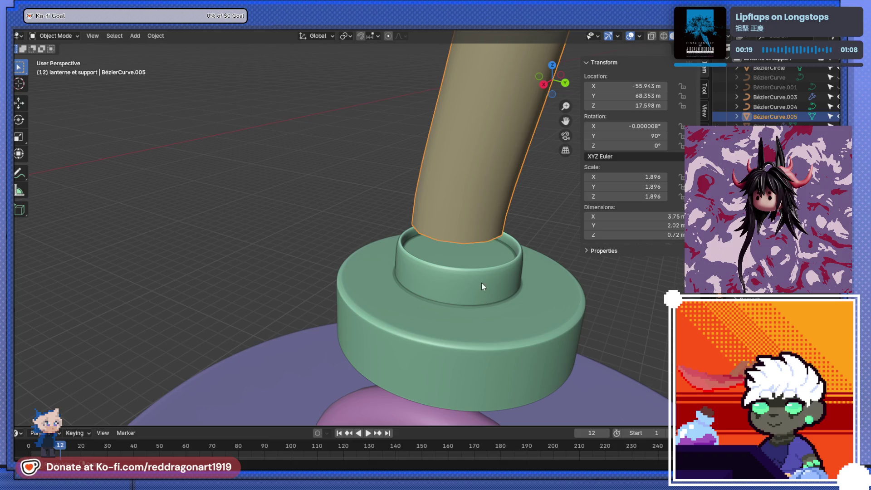
Step: Select the hook with the green base as the active object, ready for joining
click(526, 311)
click(473, 187)
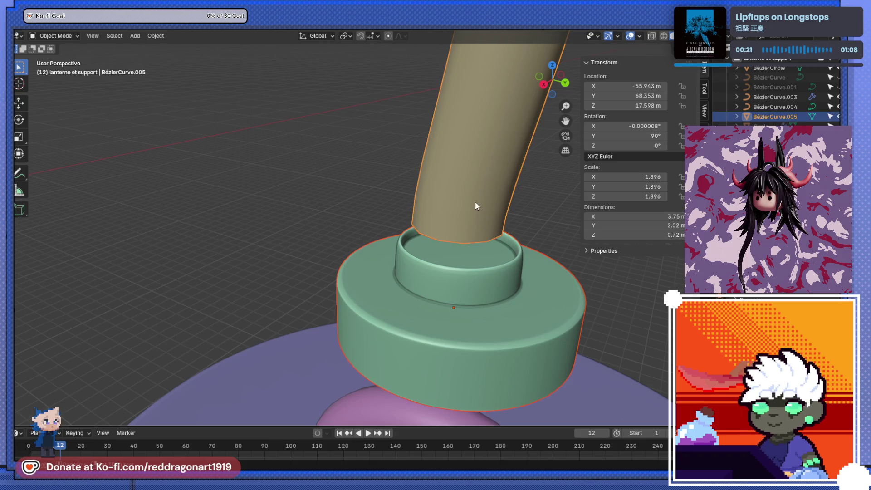
click(458, 327)
Step: Join the hook into the green base and delete the socket's inner top disc face
key(ctrl+j)
key(Tab)
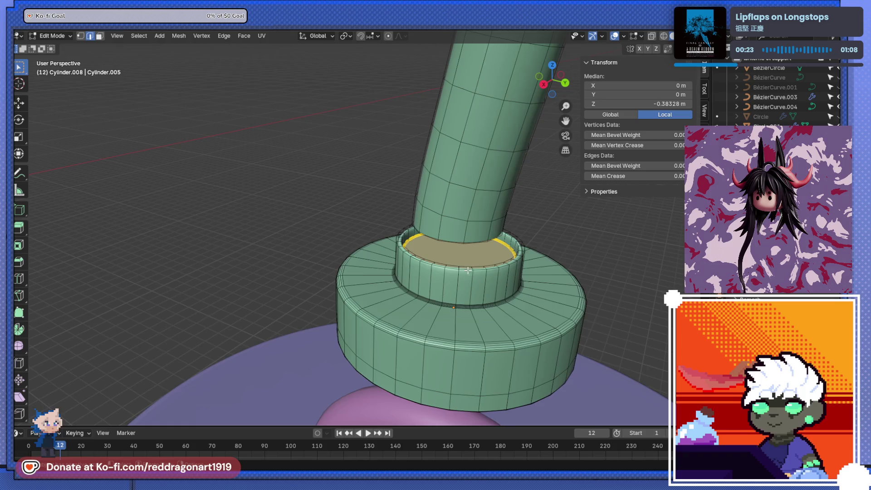
scroll(503, 283, up, 3)
middle_drag(503, 283, 403, 275)
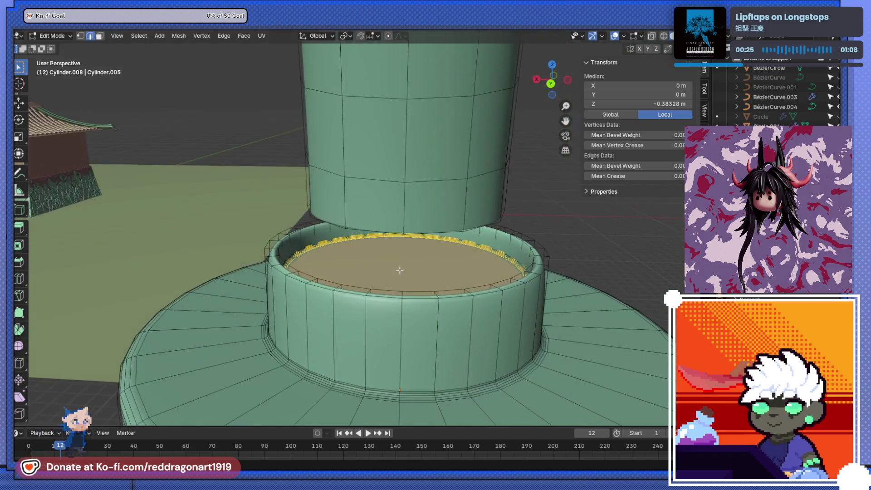
click(411, 281)
click(100, 36)
click(392, 265)
key(x)
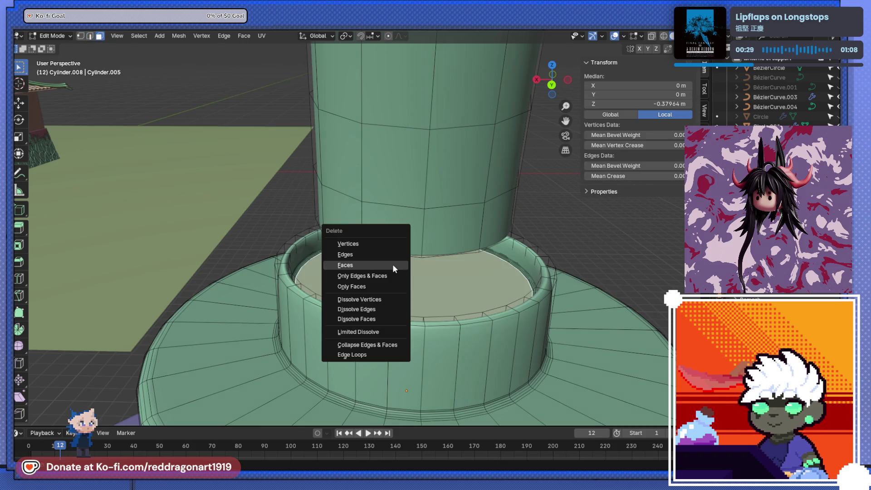
click(392, 264)
Step: Select the edge loop around the opened ring's inner wall for an edge operation
middle_drag(393, 265, 293, 269)
scroll(294, 269, up, 3)
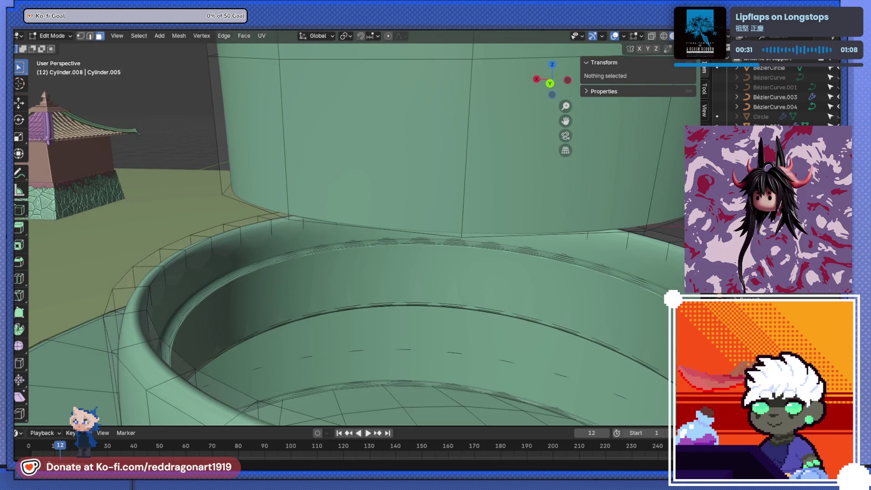
mouse_move(416, 330)
middle_down()
mouse_move(384, 277)
mouse_move(331, 288)
middle_up()
scroll(334, 289, up, 2)
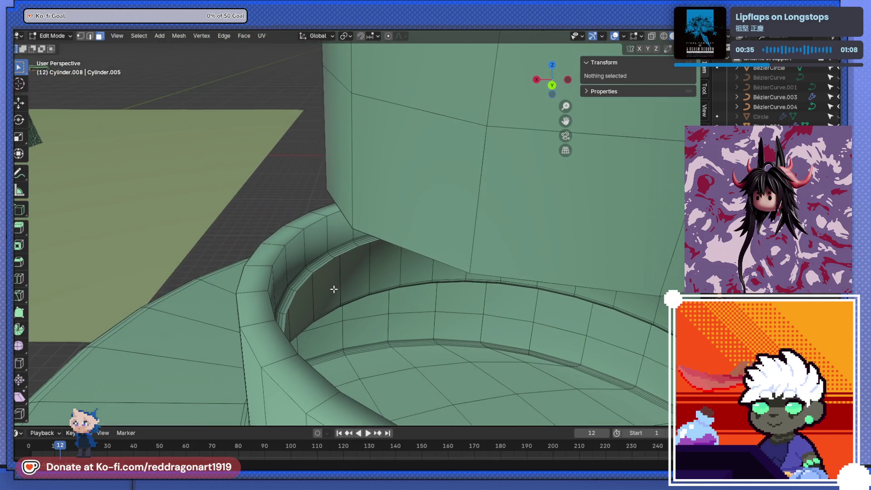
click(298, 292)
click(89, 36)
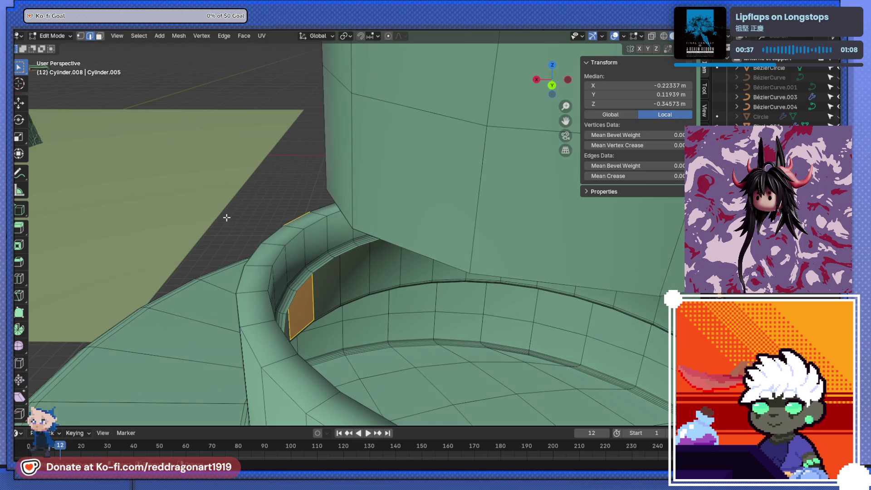
alt+click(291, 300)
middle_drag(292, 301, 399, 332)
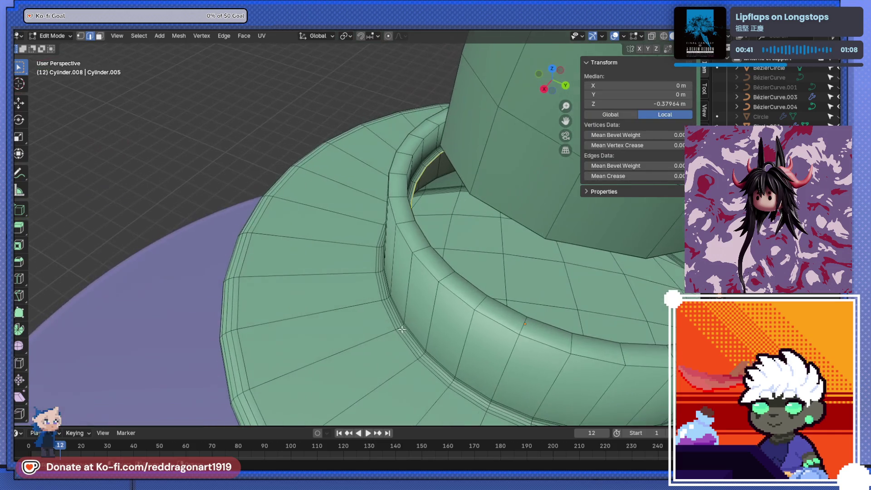
middle_drag(533, 246, 449, 178)
right_click(449, 178)
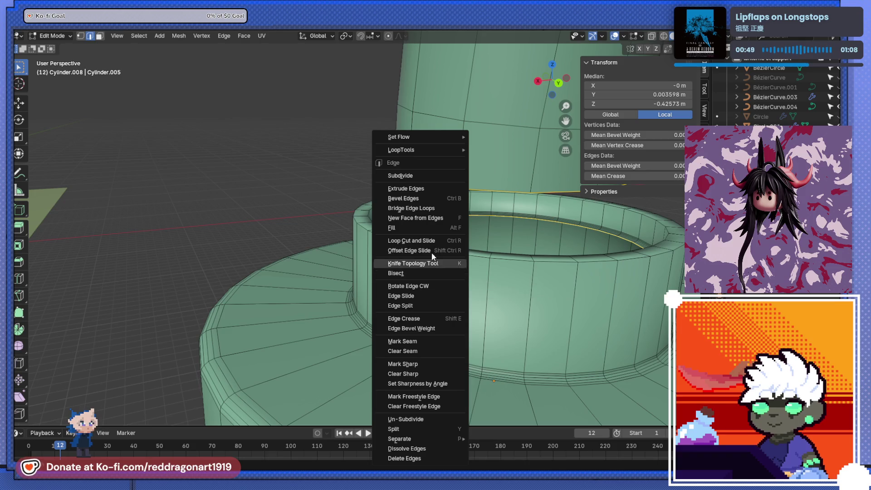
Step: Bridge the stem and socket-ring edge loops with new faces and check the pedestal
click(423, 207)
scroll(423, 207, down, 5)
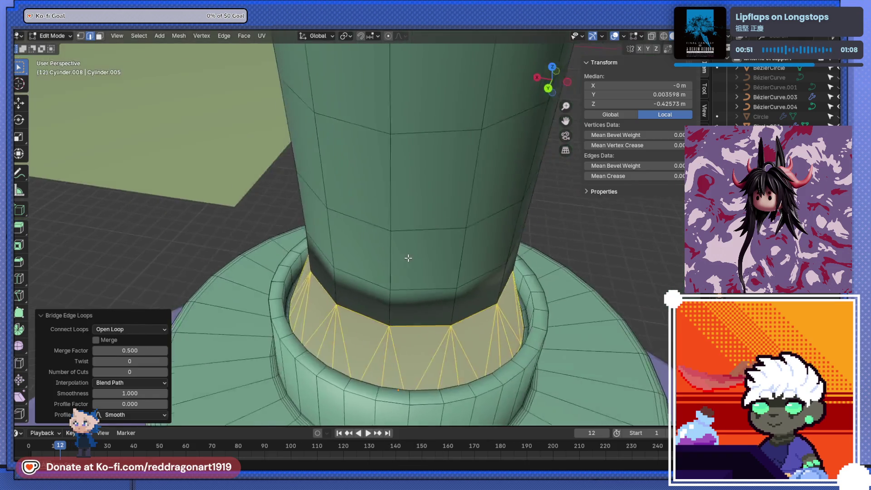
key(Tab)
mouse_move(373, 264)
middle_down()
mouse_move(492, 287)
mouse_move(434, 264)
middle_up()
key(Tab)
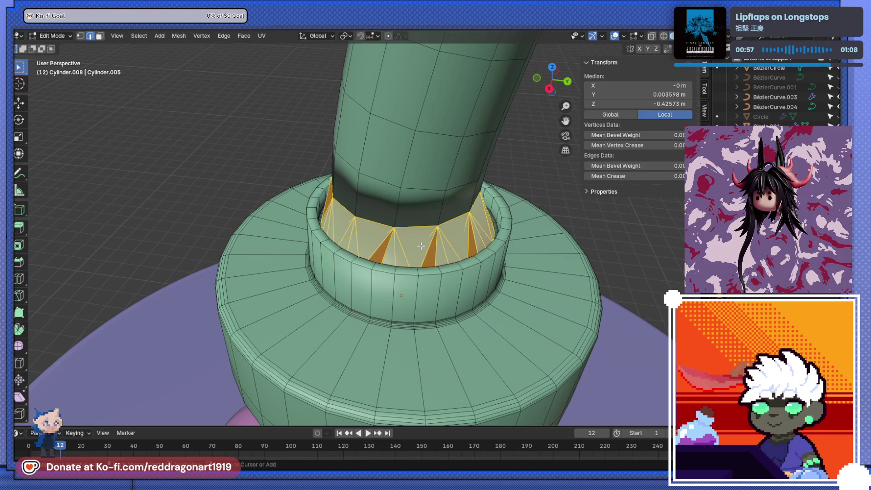
Step: Try triangulating the bridged faces, revert it, and return to Object Mode
key(ctrl+t)
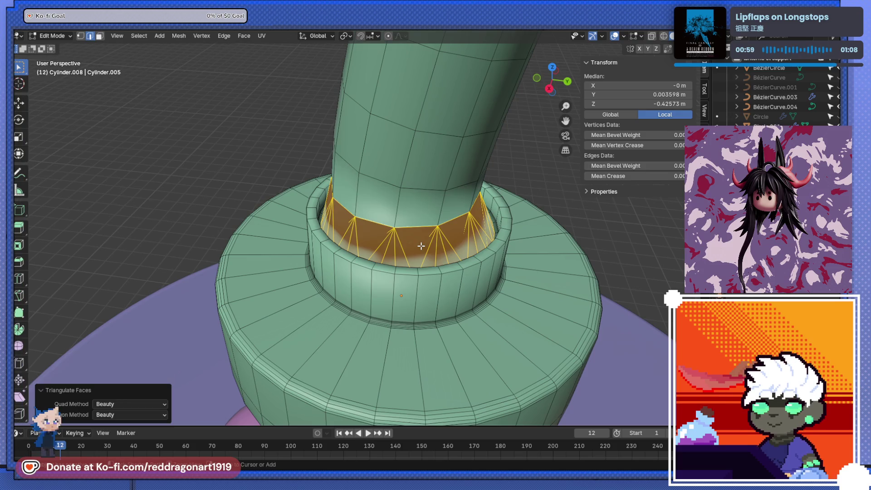
key(shift+n)
scroll(442, 251, up, 2)
scroll(456, 254, up, 2)
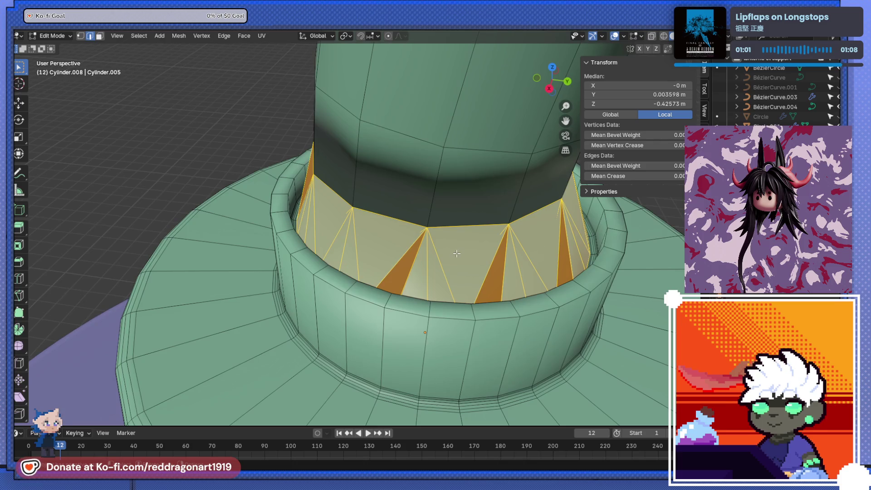
key(KP_3)
middle_drag(457, 240, 511, 259)
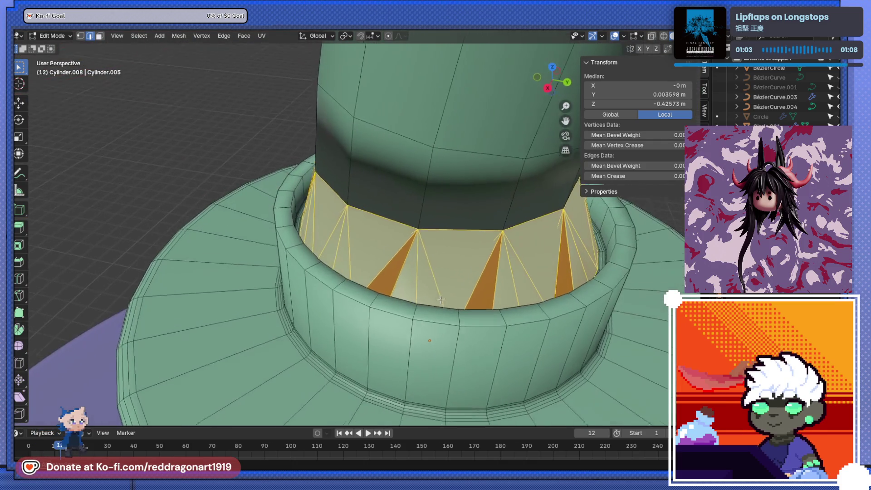
key(Escape)
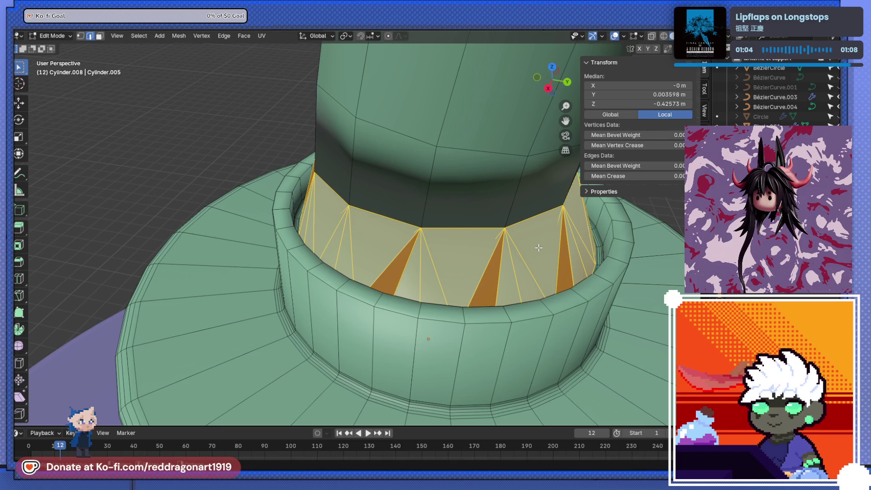
key(Tab)
mouse_move(482, 303)
middle_down()
mouse_move(408, 279)
mouse_move(417, 305)
middle_up()
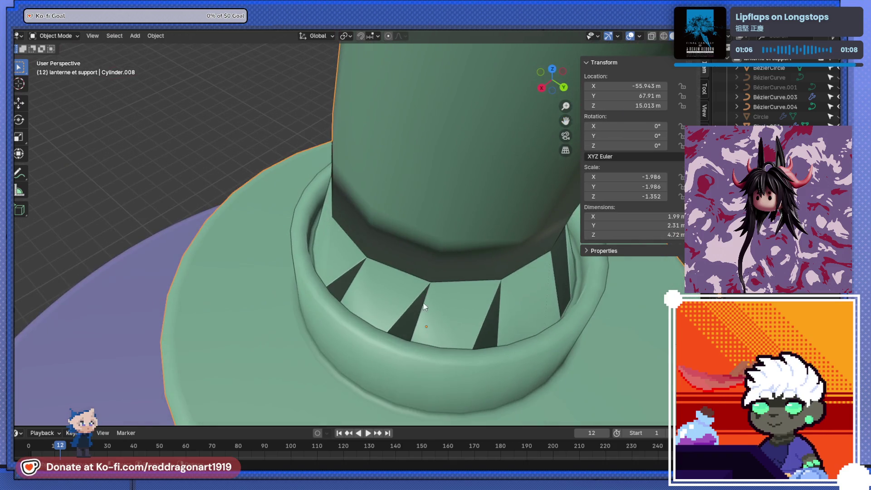
Step: Remove the selected inner ring faces, then undo to restore the previous state
key(Tab)
key(Tab)
key(Tab)
key(Tab)
key(Tab)
key(x)
mouse_move(451, 307)
middle_down()
mouse_move(404, 318)
mouse_move(480, 273)
middle_up()
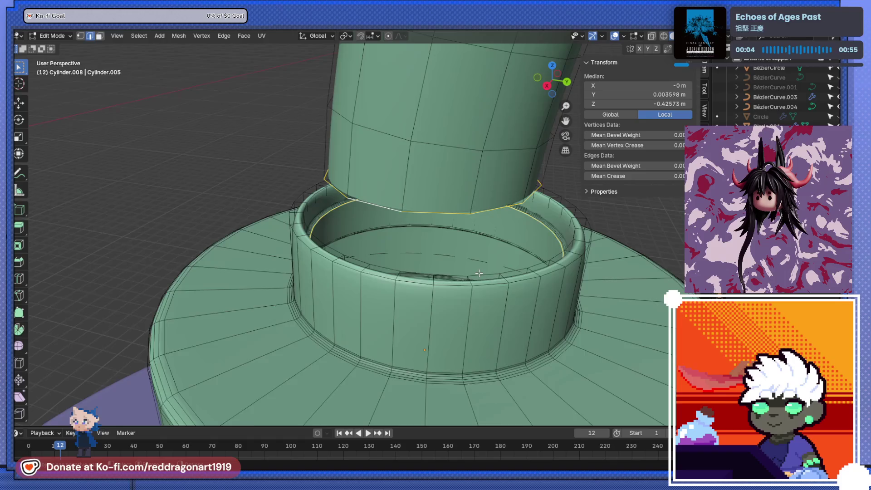
scroll(479, 273, down, 4)
key(KP_3)
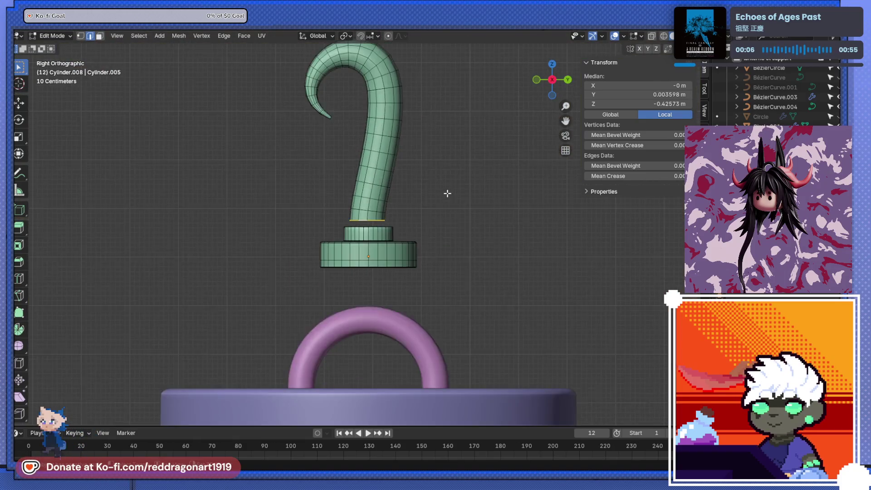
scroll(449, 194, up, 3)
scroll(448, 194, up, 3)
middle_drag(448, 193, 492, 278)
click(492, 278)
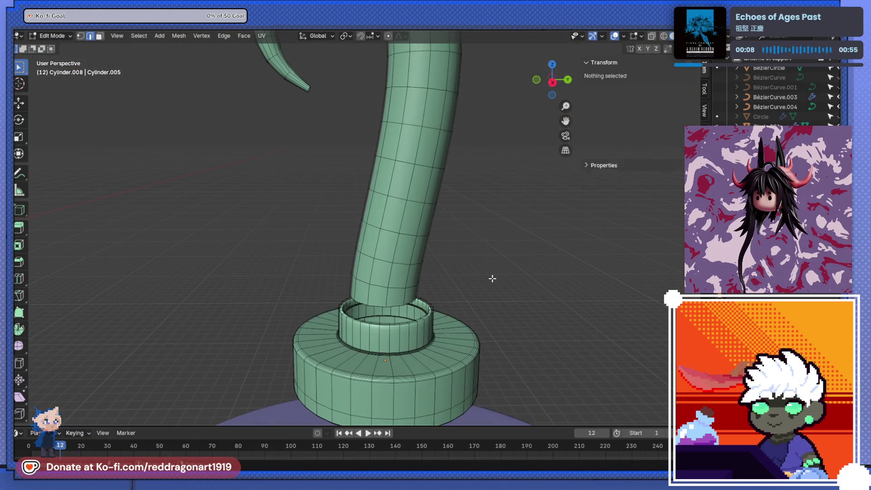
key(ctrl+z)
key(ctrl+z)
key(ctrl+z)
key(ctrl+z)
key(ctrl+z)
key(ctrl+z)
key(ctrl+z)
key(ctrl+z)
Step: Inspect the hook and base cylinder meshes separately in Edit Mode
click(371, 211)
scroll(395, 206, down, 3)
mouse_move(395, 207)
middle_down()
mouse_move(449, 206)
mouse_move(360, 171)
mouse_move(369, 180)
middle_up()
key(Tab)
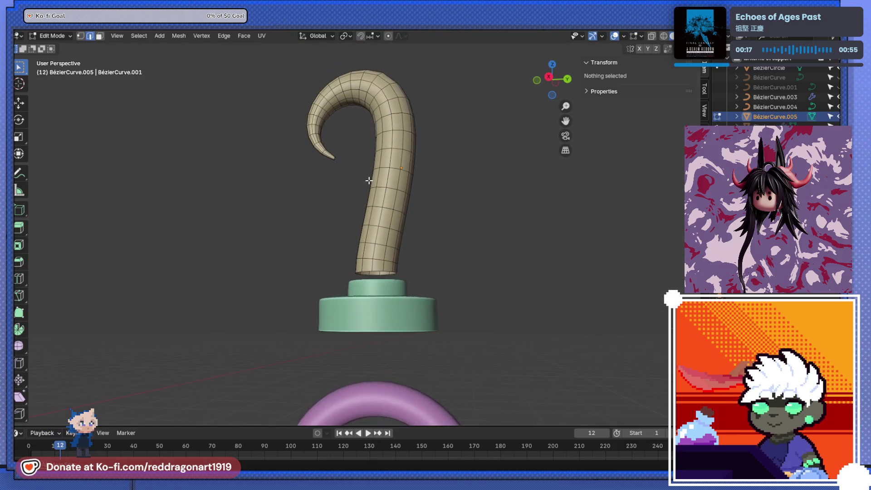
scroll(368, 179, up, 3)
scroll(368, 180, up, 1)
key(Tab)
click(416, 336)
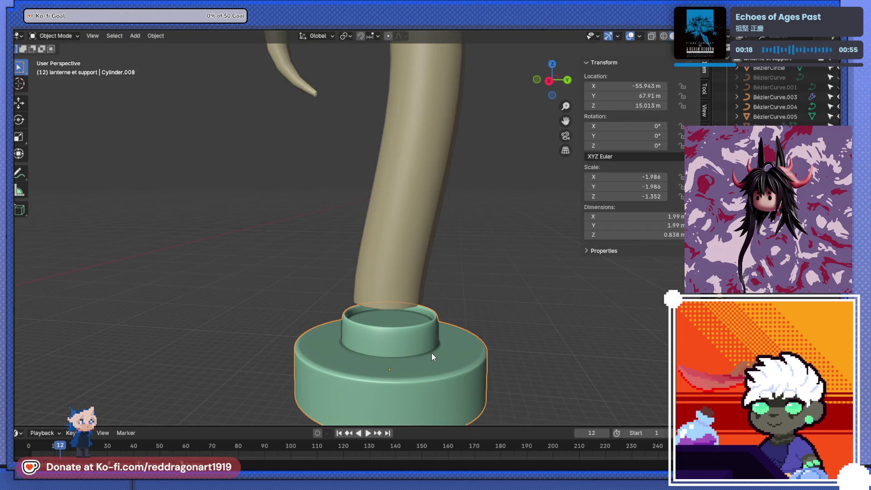
key(Tab)
middle_drag(432, 356, 390, 347)
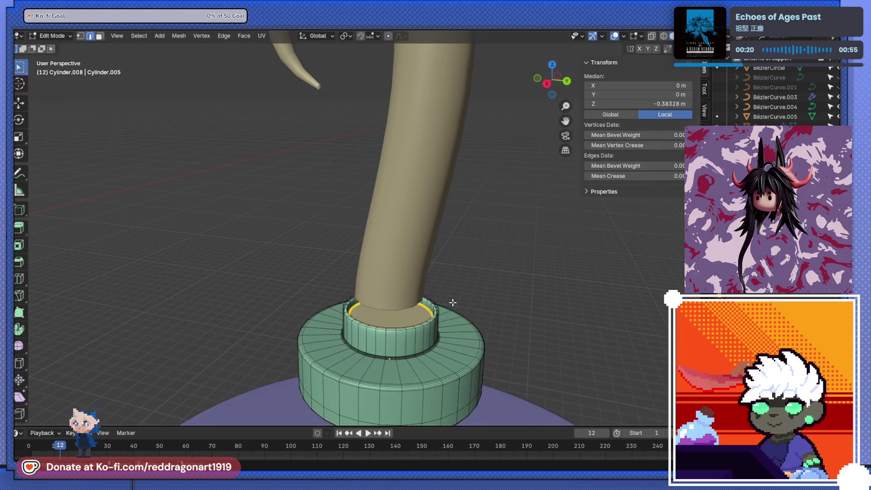
key(Tab)
middle_drag(453, 302, 477, 265)
Step: Add a Subdivision Surface modifier to the hook curve BézierCurve.005
click(436, 251)
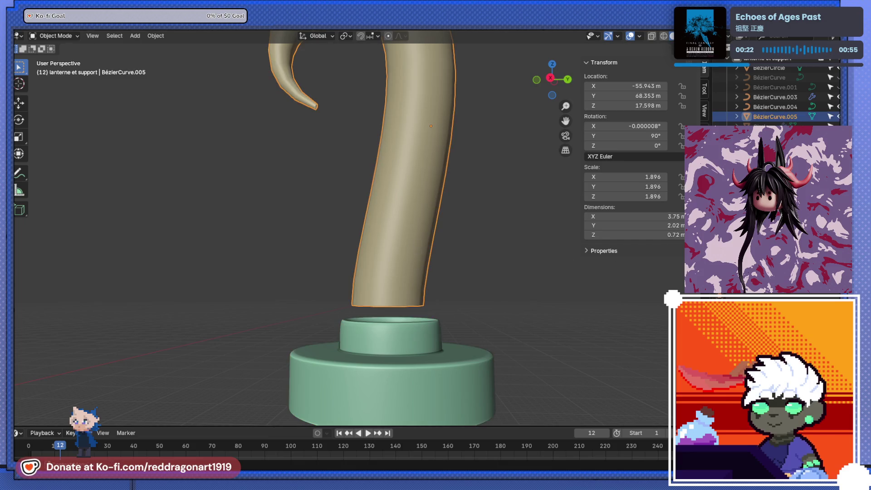
key(shift+a)
text(sub)
key(Return)
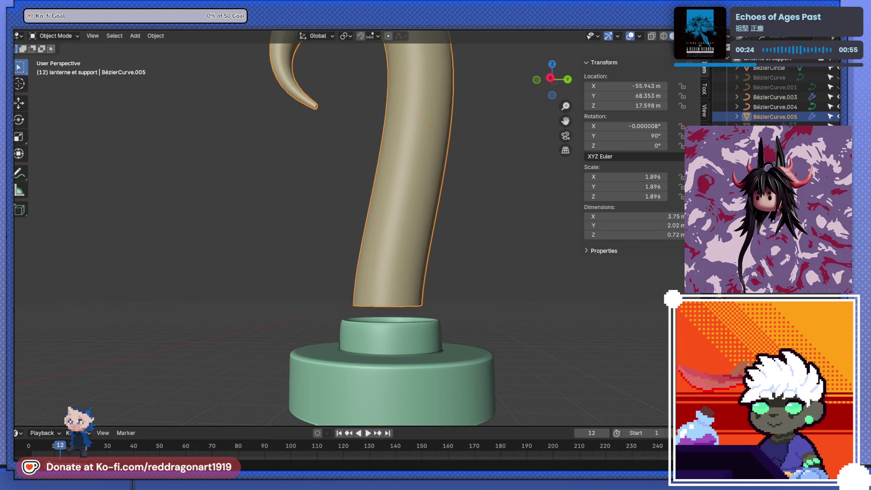
shift+middle_drag(365, 221, 428, 201)
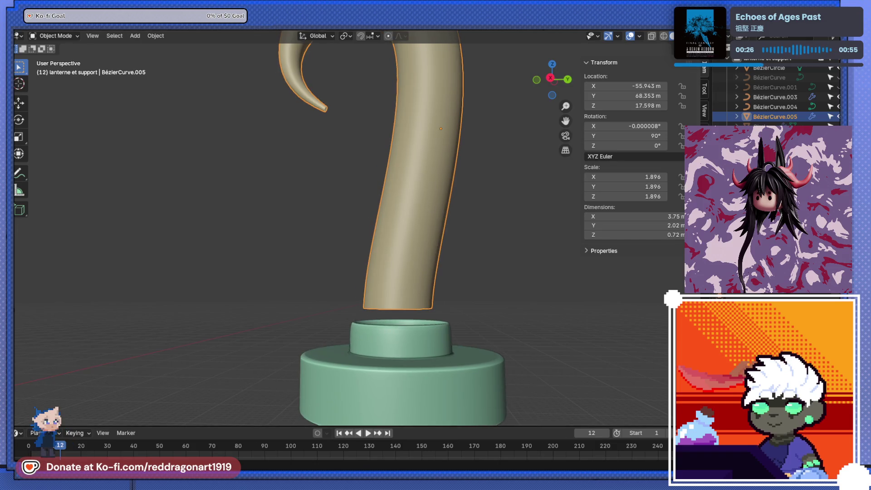
key(Tab)
mouse_move(583, 272)
middle_down()
mouse_move(467, 340)
mouse_move(422, 223)
mouse_move(410, 255)
middle_up()
scroll(467, 341, up, 3)
scroll(422, 240, down, 2)
key(Tab)
Step: Join the hook into base Cylinder.008 as one mesh and enter Edit Mode
click(423, 291)
shift+click(417, 202)
shift+click(406, 288)
key(ctrl+j)
scroll(406, 272, up, 2)
key(Tab)
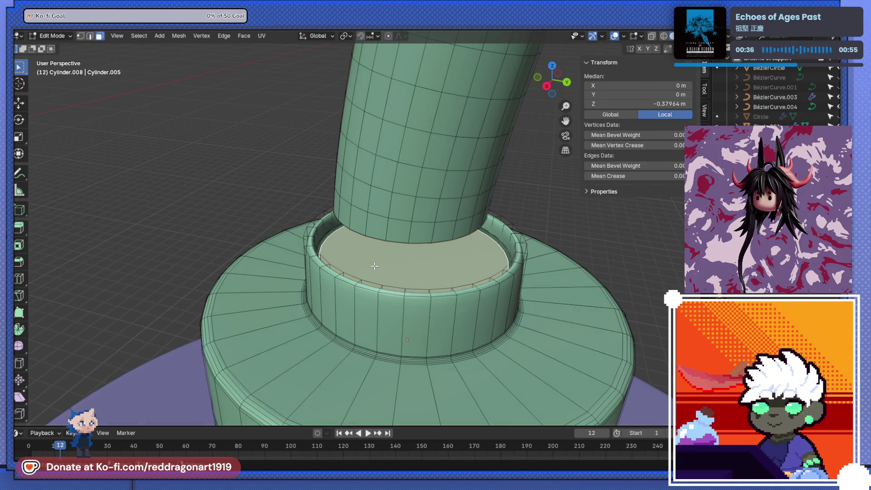
Step: Delete the base's inner top face and select the collar rim and stem bottom edge loops
key(x)
click(373, 265)
middle_drag(374, 265, 351, 266)
scroll(351, 266, up, 2)
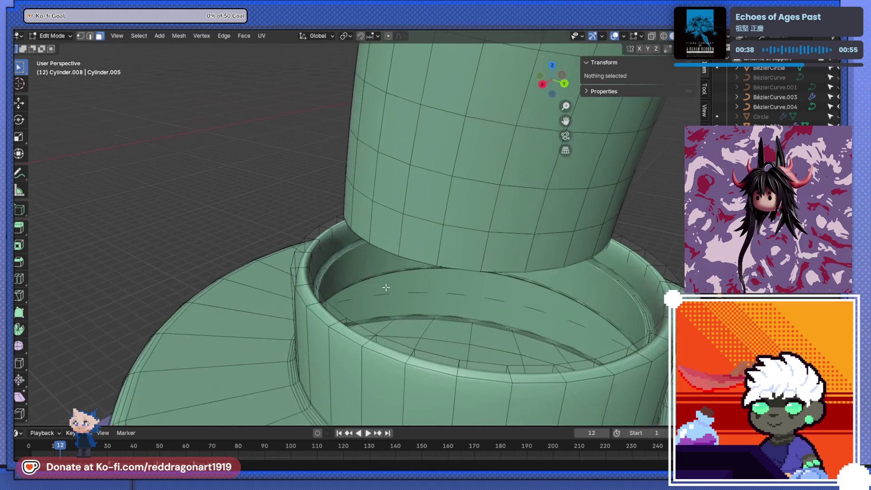
click(90, 37)
scroll(302, 281, up, 2)
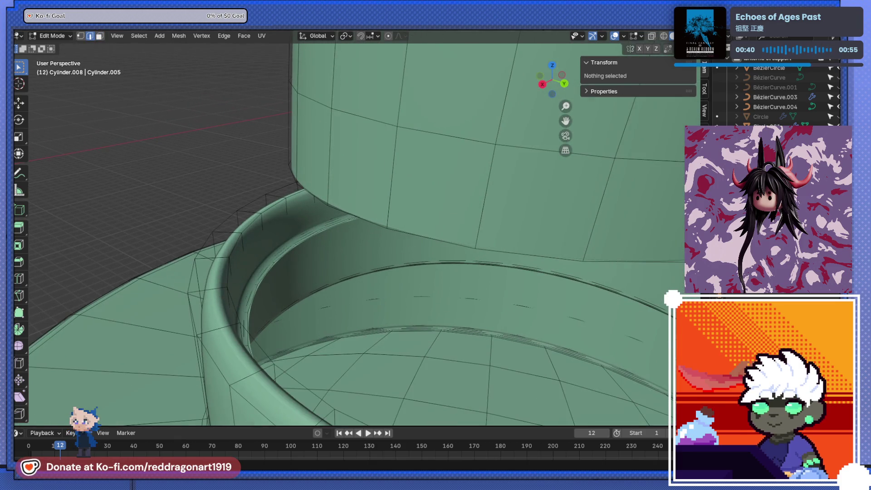
key(ctrl+0)
click(268, 281)
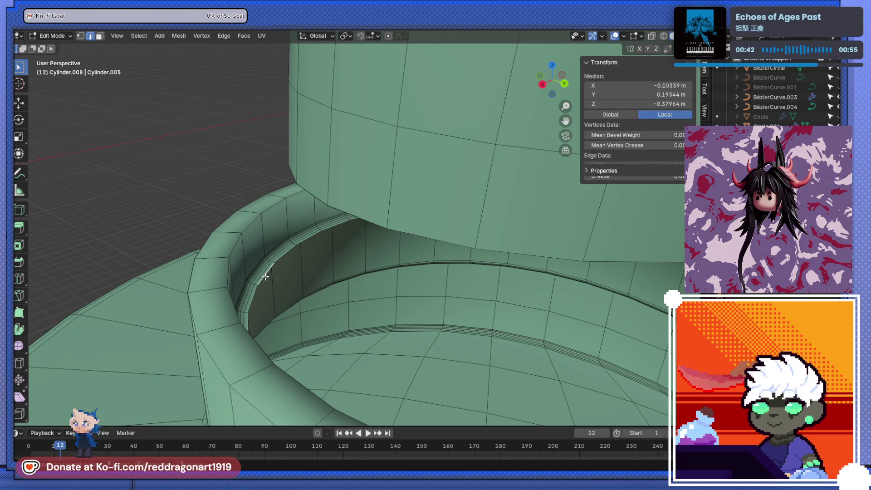
alt+click(268, 281)
Step: Bridge the two loops into a band of faces and review the result from the side
middle_drag(335, 211, 404, 228)
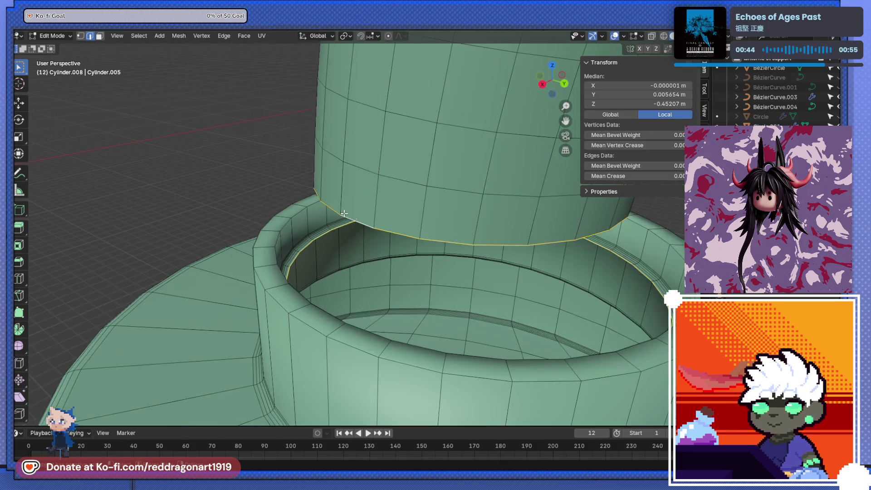
right_click(403, 228)
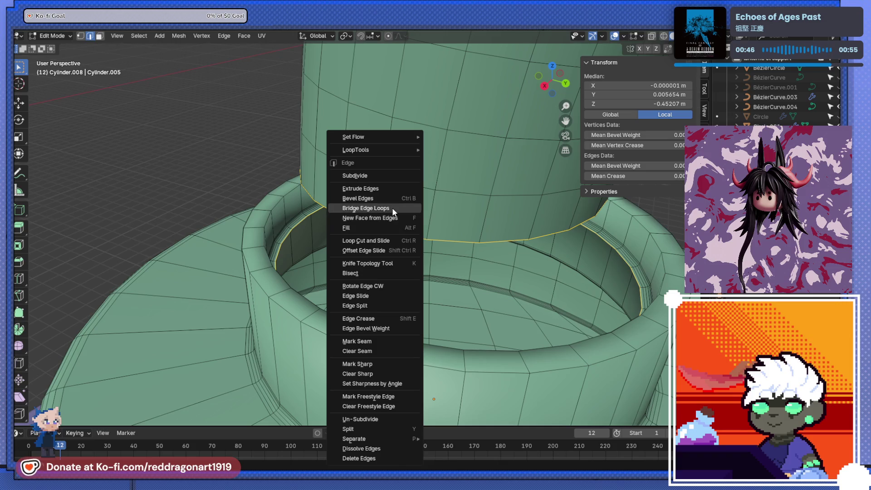
click(393, 208)
key(Tab)
mouse_move(405, 246)
middle_down()
mouse_move(483, 290)
mouse_move(516, 260)
middle_up()
key(KP_5)
scroll(416, 237, down, 4)
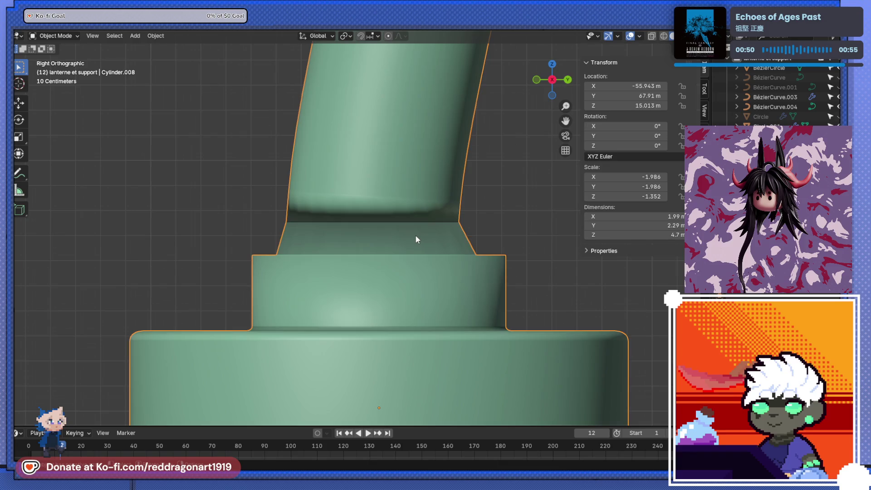
key(Tab)
scroll(365, 219, up, 3)
alt+click(366, 219)
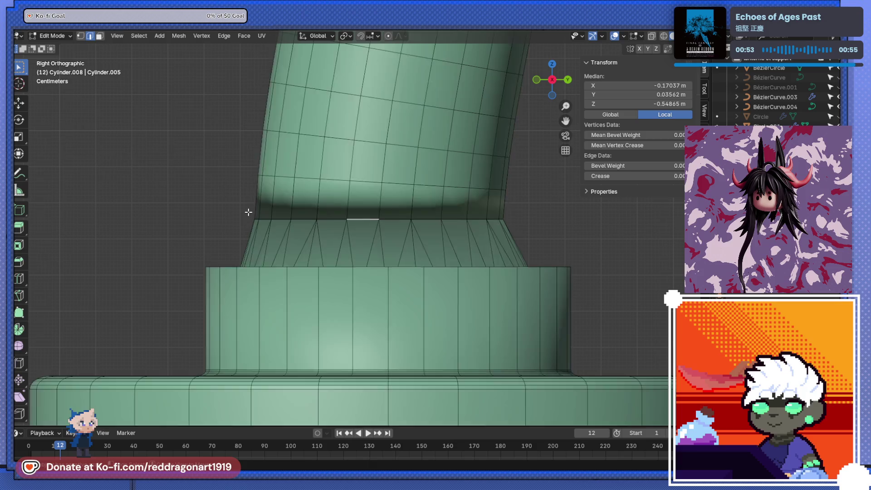
Step: Try a bevel on the edge loop under the hook's stem, then undo it
key(alt+z)
drag(214, 212, 374, 213)
drag(524, 221, 530, 222)
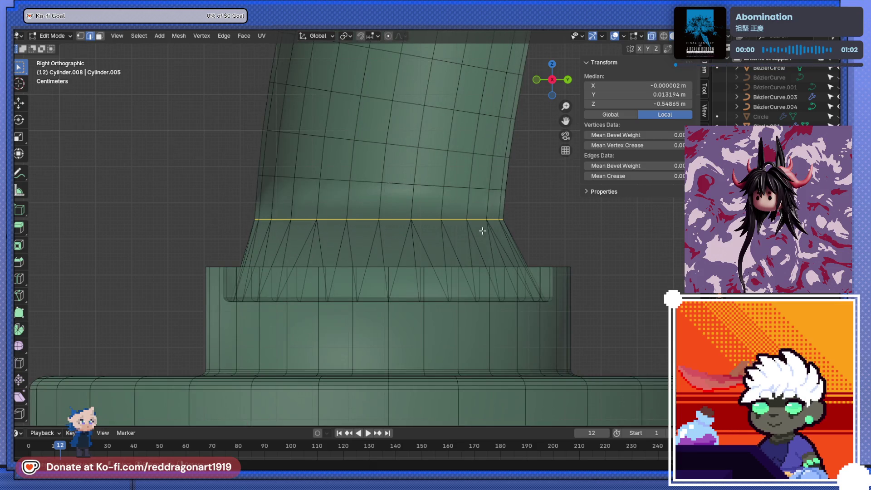
key(alt+z)
key(alt+z)
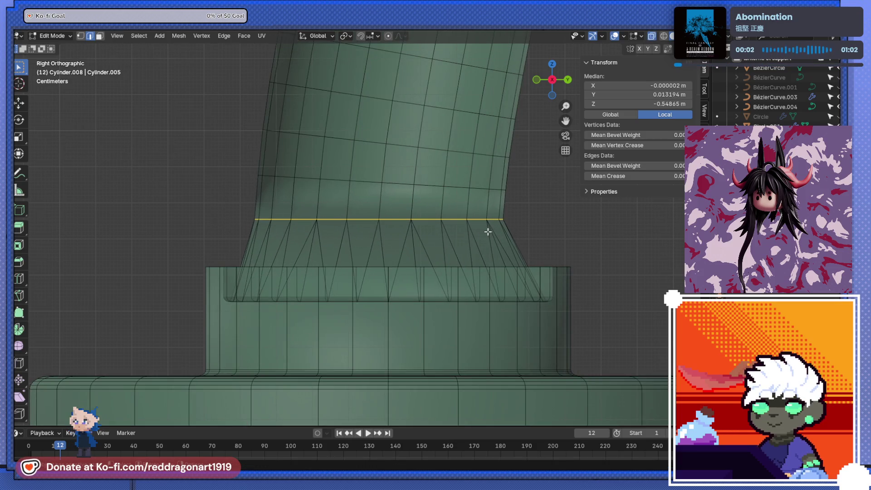
key(ctrl+b)
click(522, 249)
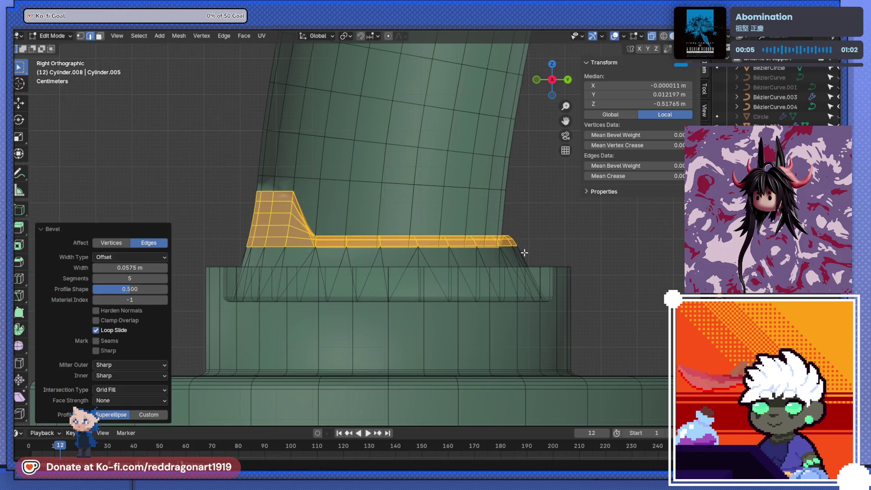
key(alt+z)
mouse_move(525, 254)
middle_down()
mouse_move(504, 272)
mouse_move(594, 227)
middle_up()
key(ctrl+z)
scroll(473, 263, up, 1)
scroll(452, 261, up, 3)
Step: Delete the ring of bridge faces between the hook's stem and its collar
key(3)
alt+click(465, 272)
key(x)
key(f)
key(ctrl+z)
key(x)
key(f)
scroll(468, 267, down, 2)
scroll(471, 263, down, 2)
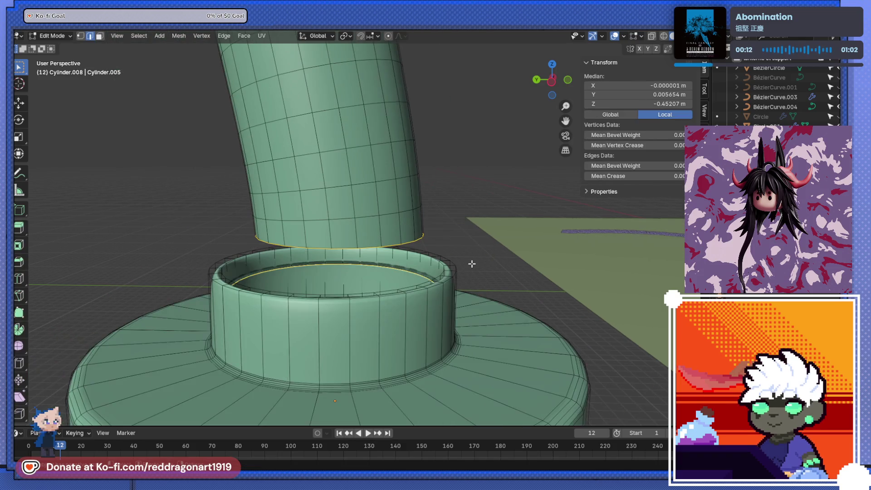
Step: Check the gap from front and side views and return to Object Mode
key(KP_1)
key(KP_3)
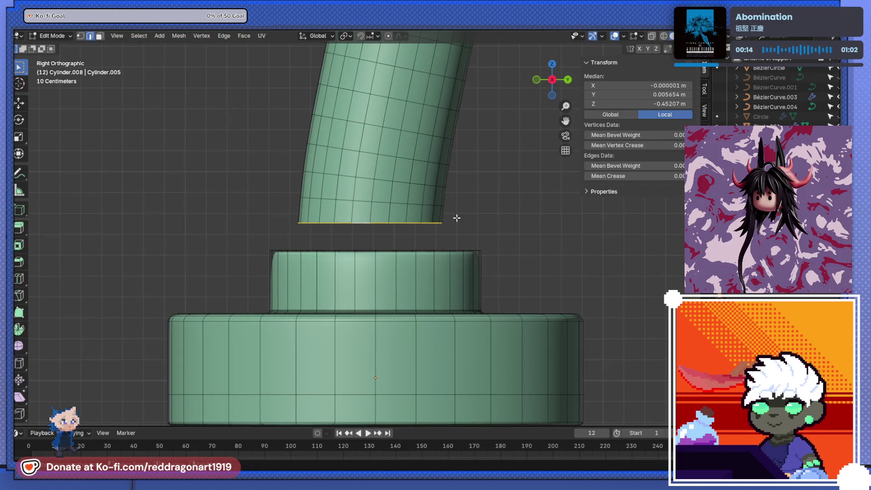
scroll(443, 259, down, 1)
scroll(429, 298, down, 3)
scroll(419, 292, down, 1)
click(420, 310)
key(a)
key(alt+a)
key(a)
key(Tab)
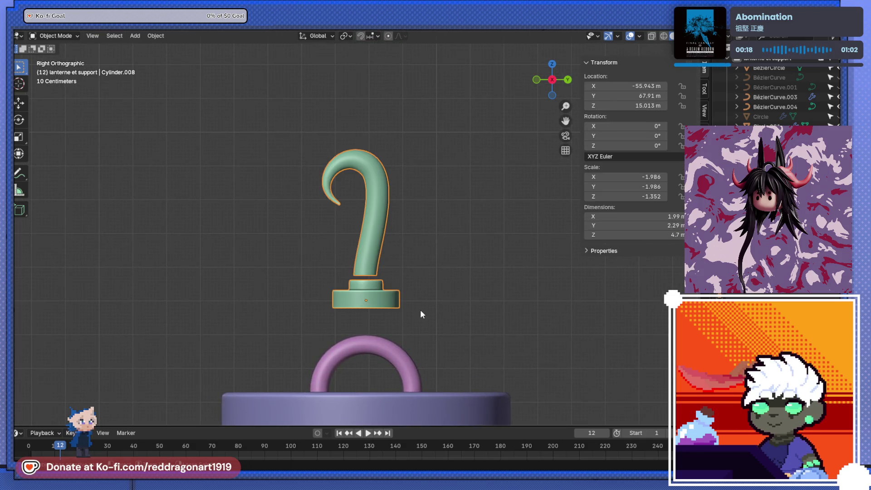
scroll(420, 310, up, 3)
scroll(422, 289, up, 1)
Step: Scale up the hook alone and lower it vertically toward the collar
key(s)
key(Escape)
click(414, 241)
key(s)
click(451, 255)
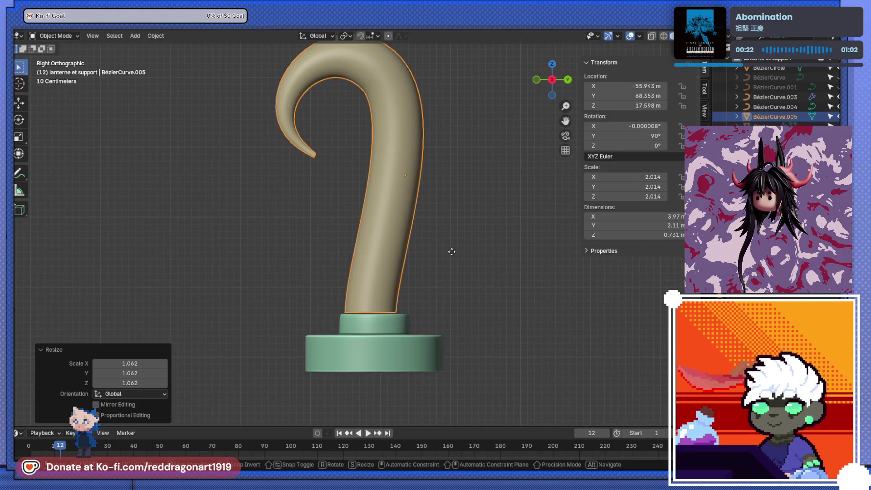
key(g)
key(z)
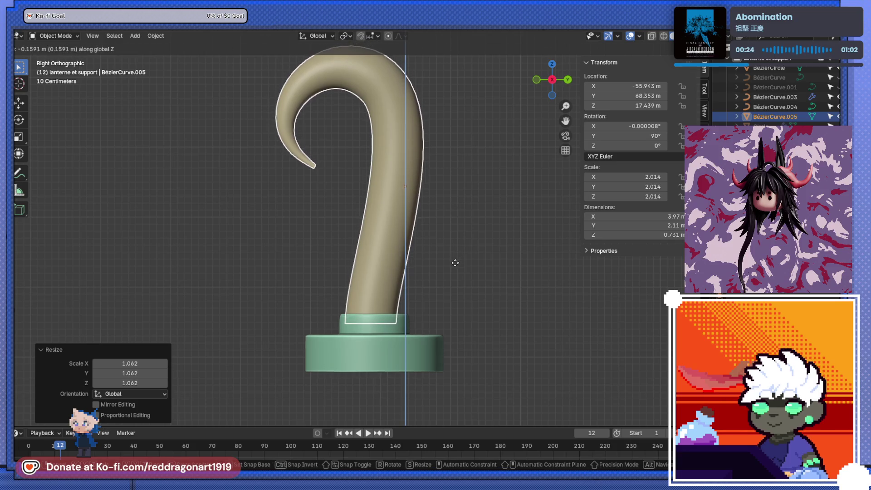
click(455, 263)
scroll(385, 301, up, 3)
mouse_move(384, 300)
shift+middle_down()
mouse_move(406, 126)
mouse_move(412, 255)
shift+middle_up()
scroll(437, 251, up, 2)
key(g)
click(451, 249)
Step: Enlarge the hook further and seat its stem snugly inside the collar from side view
key(s)
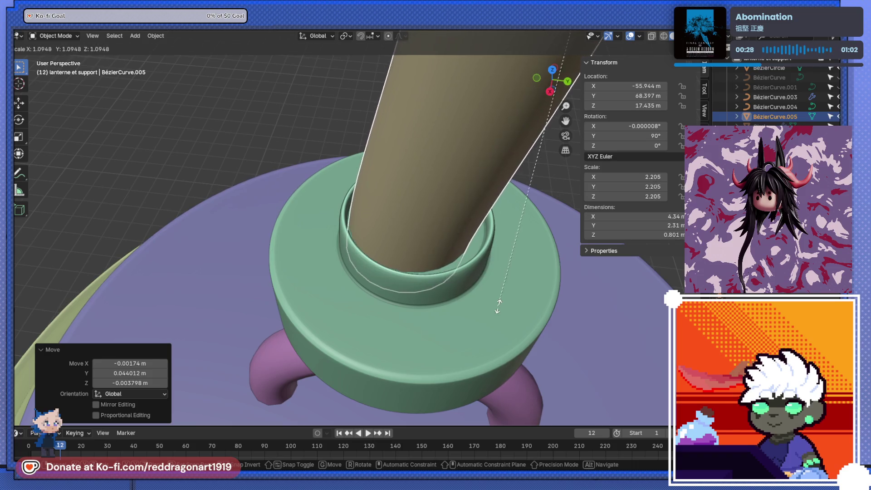
click(501, 343)
scroll(431, 312, down, 3)
key(KP_3)
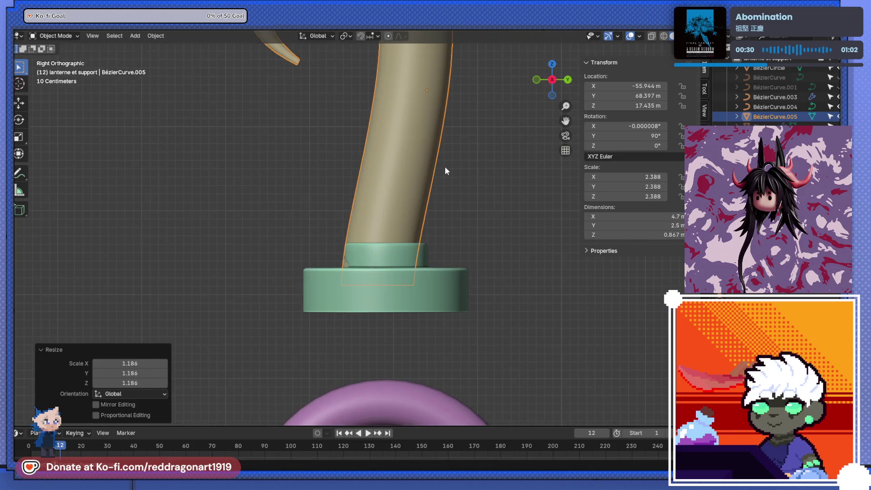
key(g)
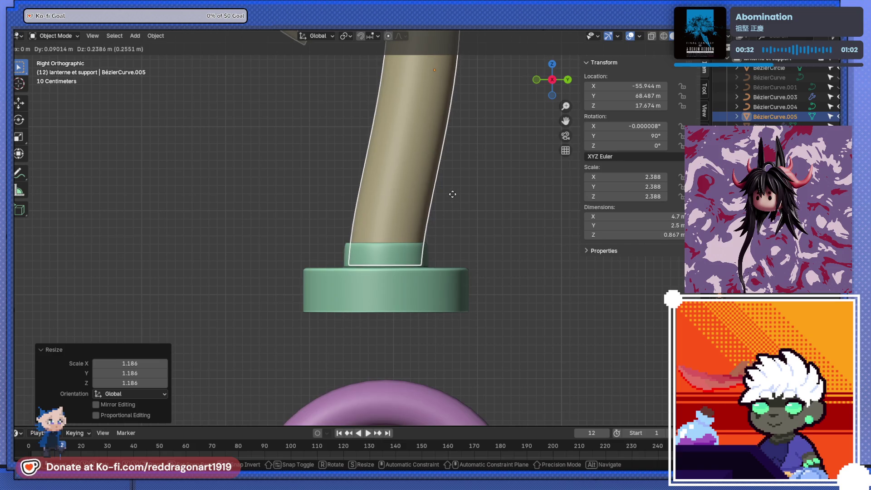
click(452, 193)
mouse_move(445, 199)
middle_down()
mouse_move(429, 278)
mouse_move(435, 308)
middle_up()
key(s)
click(458, 319)
key(KP_3)
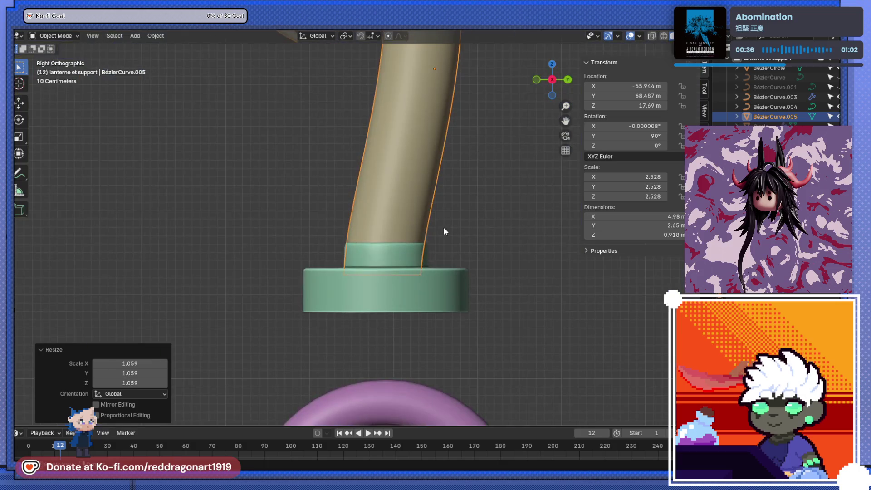
key(g)
click(447, 219)
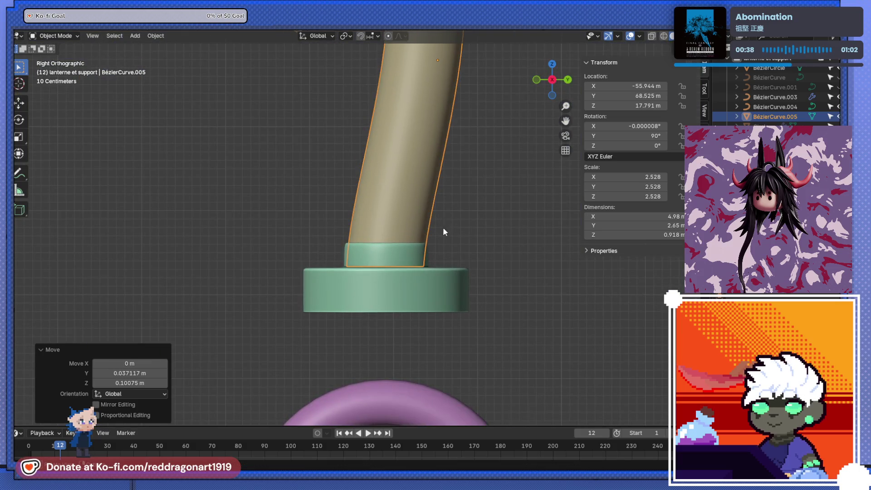
Step: Inspect the stem's base, then select the hook together with the lantern's top ring
middle_drag(444, 226, 335, 273)
scroll(335, 273, up, 3)
middle_drag(422, 291, 416, 332)
scroll(415, 333, down, 3)
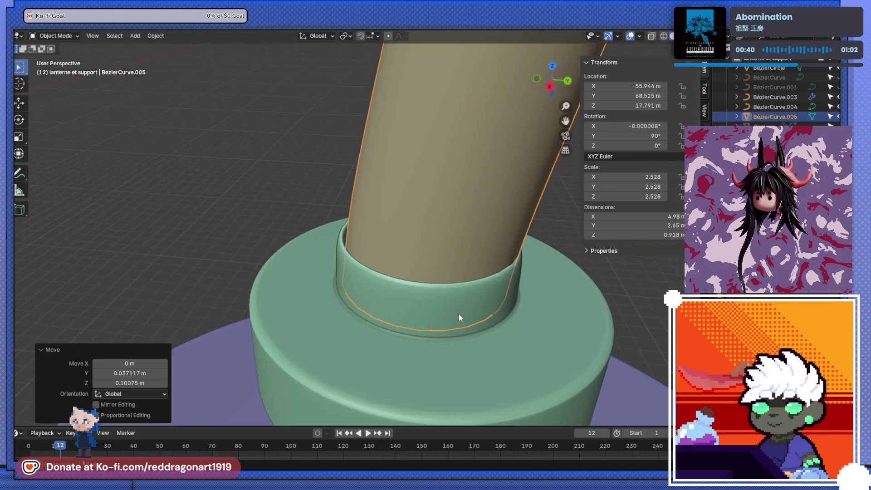
click(457, 313)
scroll(454, 307, down, 2)
click(448, 207)
scroll(442, 210, down, 2)
key(Tab)
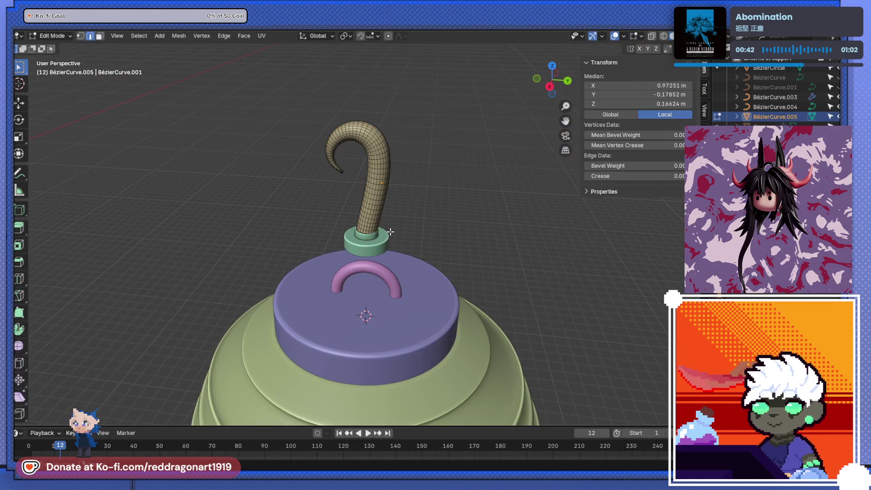
key(Tab)
key(KP_1)
key(KP_3)
scroll(463, 200, up, 3)
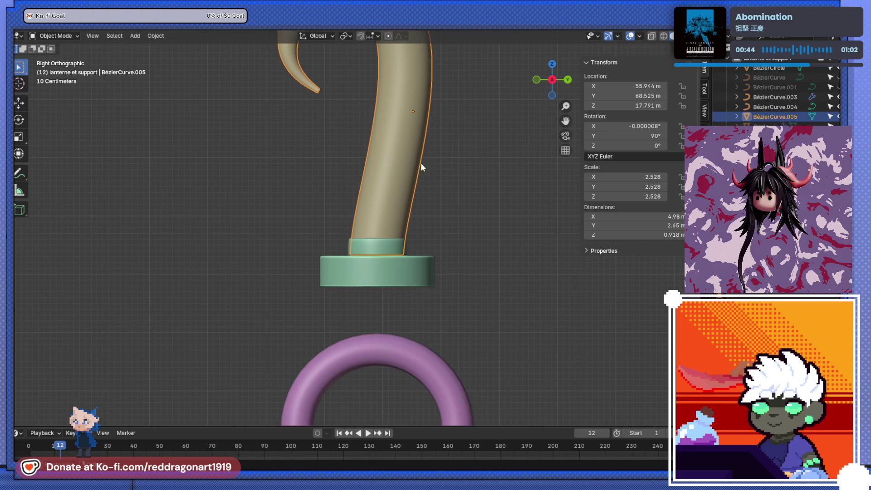
scroll(421, 156, down, 2)
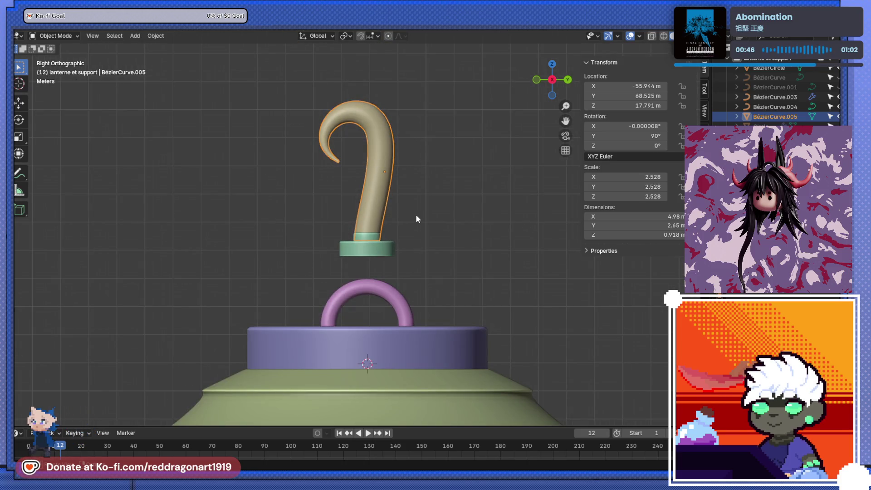
scroll(358, 259, up, 1)
scroll(379, 257, up, 1)
shift+click(379, 257)
shift+click(386, 203)
scroll(372, 312, up, 2)
scroll(372, 313, up, 1)
scroll(372, 301, up, 2)
mouse_move(372, 302)
middle_down()
mouse_move(401, 258)
mouse_move(410, 286)
middle_up()
scroll(320, 361, up, 2)
mouse_move(320, 357)
middle_down()
mouse_move(319, 298)
mouse_move(364, 324)
mouse_move(320, 317)
middle_up()
scroll(407, 286, up, 3)
scroll(407, 290, down, 3)
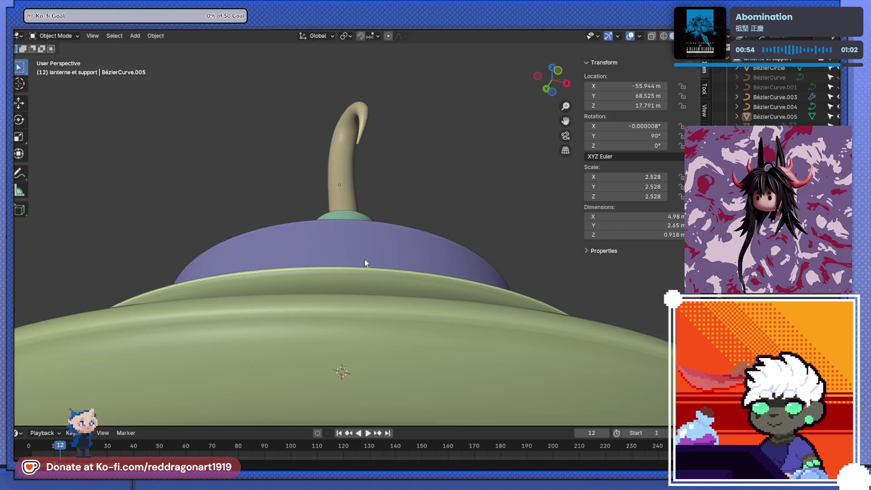
key(KP_3)
Step: Rotate the hook and cap to flip them, with a quarter turn from top view
click(379, 175)
shift+click(385, 239)
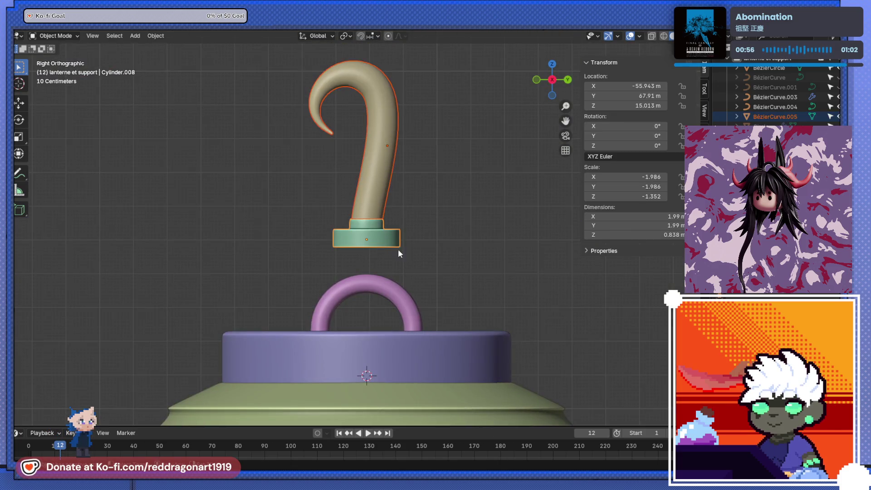
key(r)
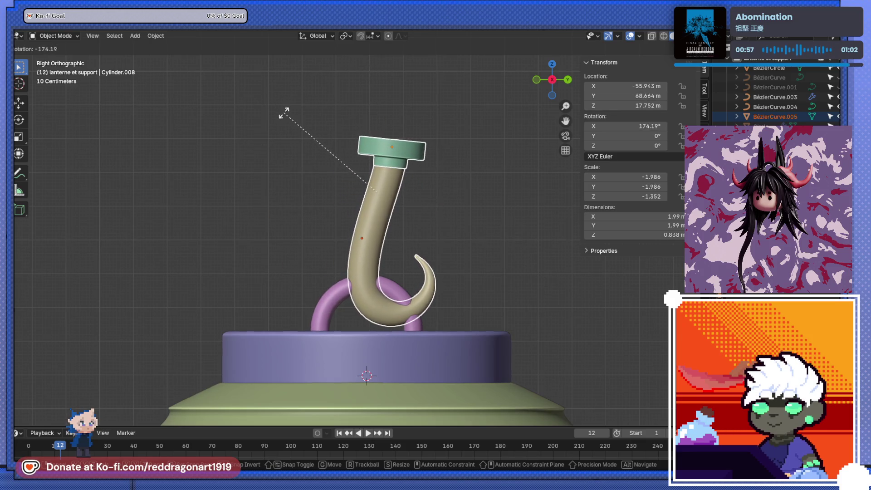
text(90)
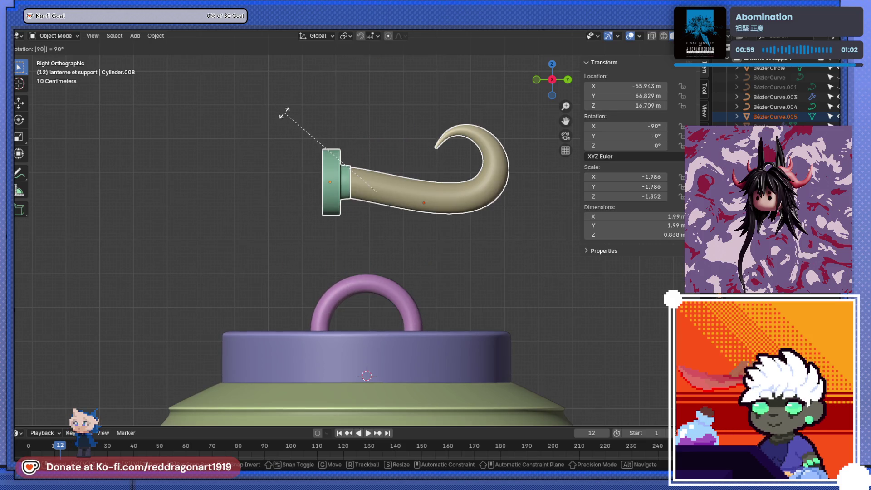
text(90)
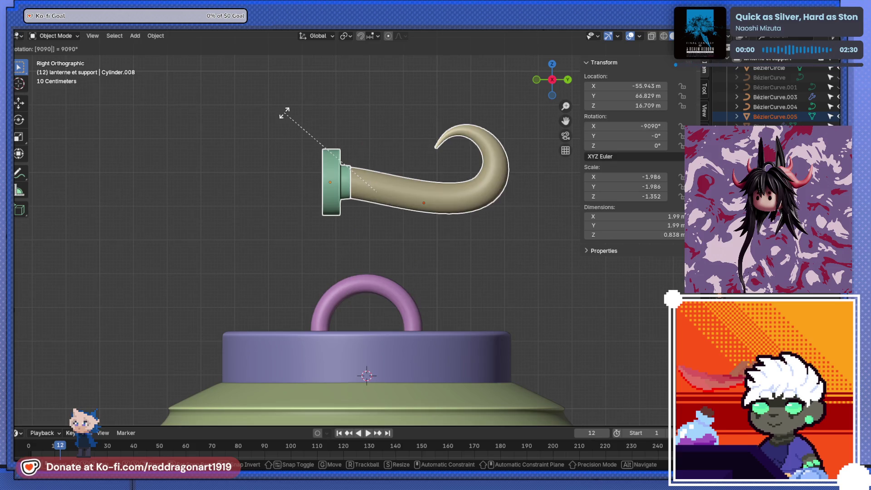
text(180)
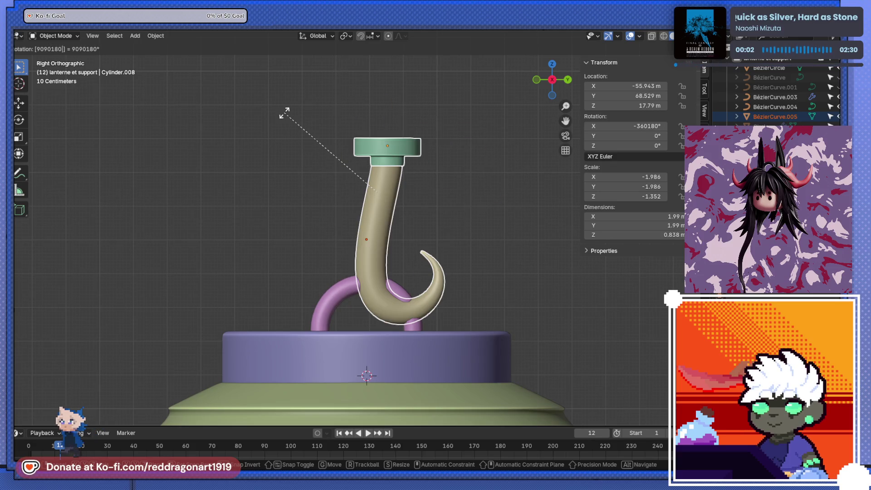
key(Return)
key(KP_1)
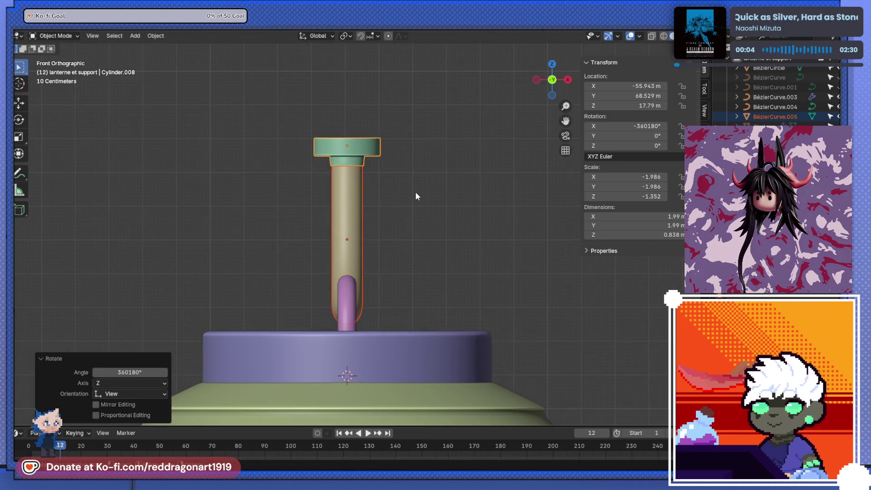
text(r90)
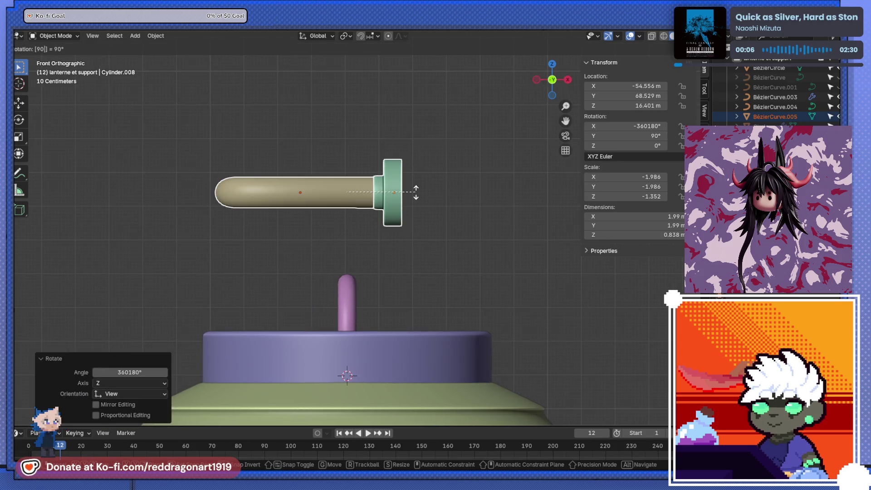
key(Escape)
key(KP_7)
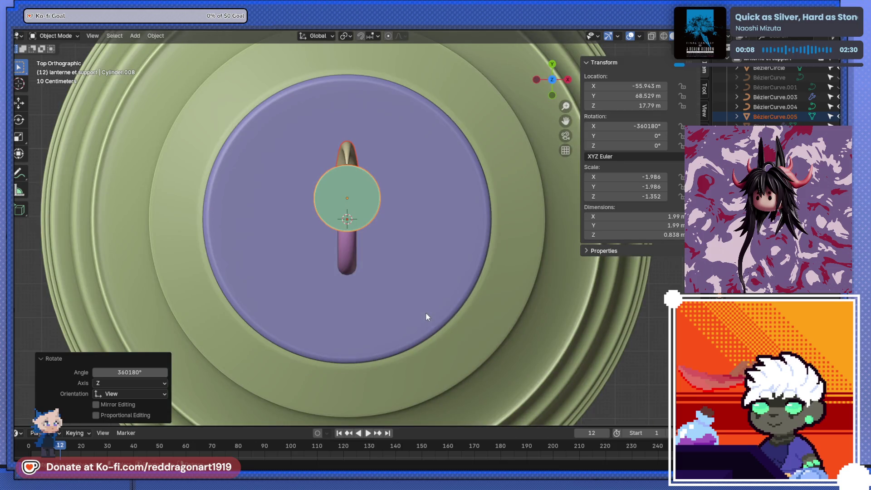
text(r90)
key(Return)
Step: Move the hook along Y and Z so its curled tip passes through the top ring
key(KP_1)
key(g)
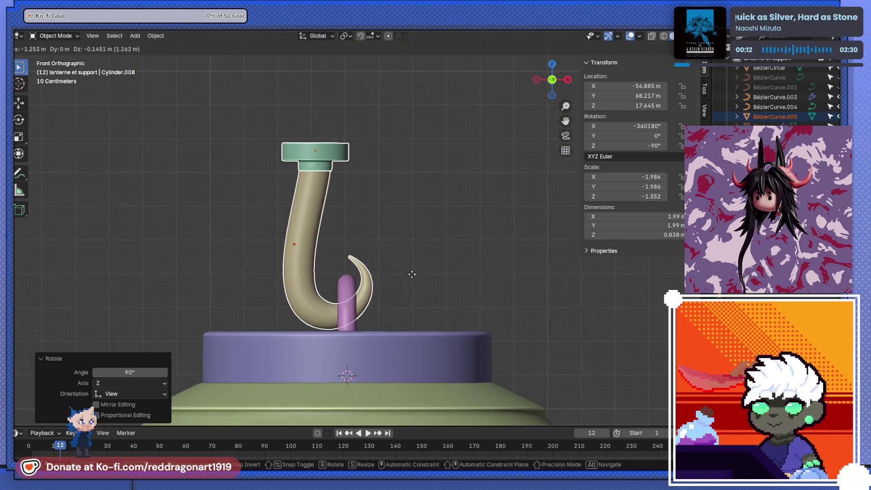
click(422, 266)
key(KP_3)
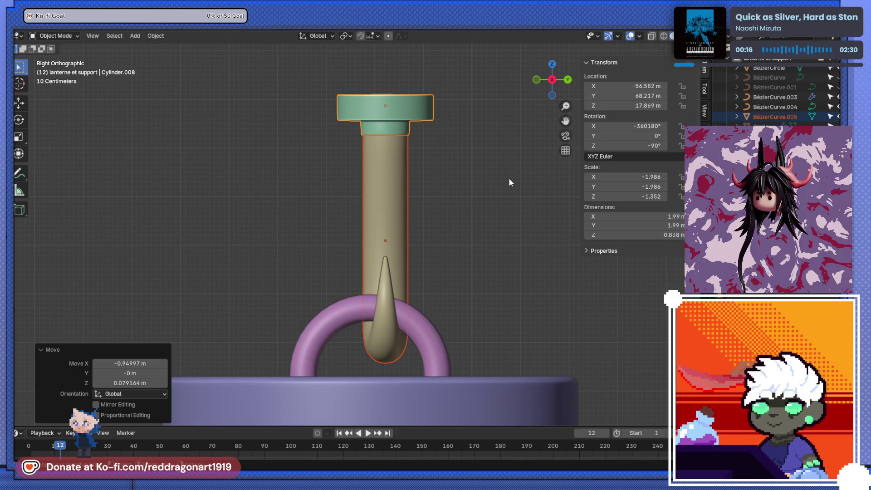
key(g)
key(y)
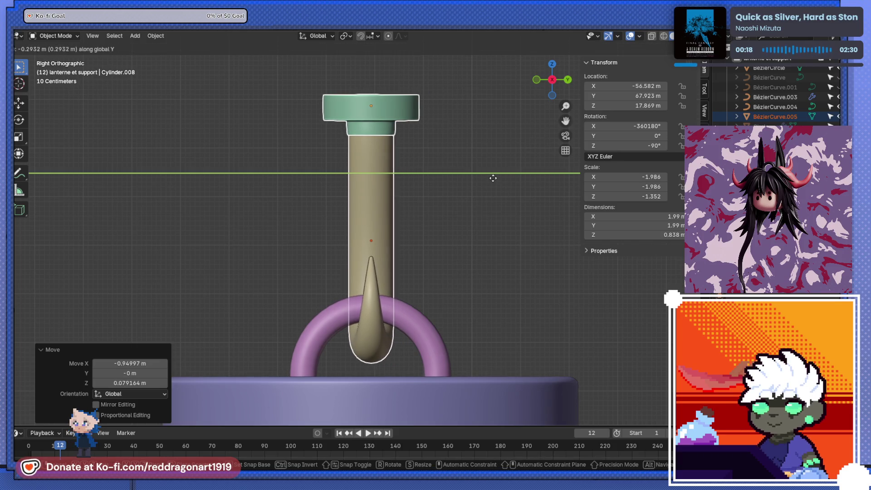
click(492, 180)
key(g)
key(z)
click(495, 176)
key(KP_1)
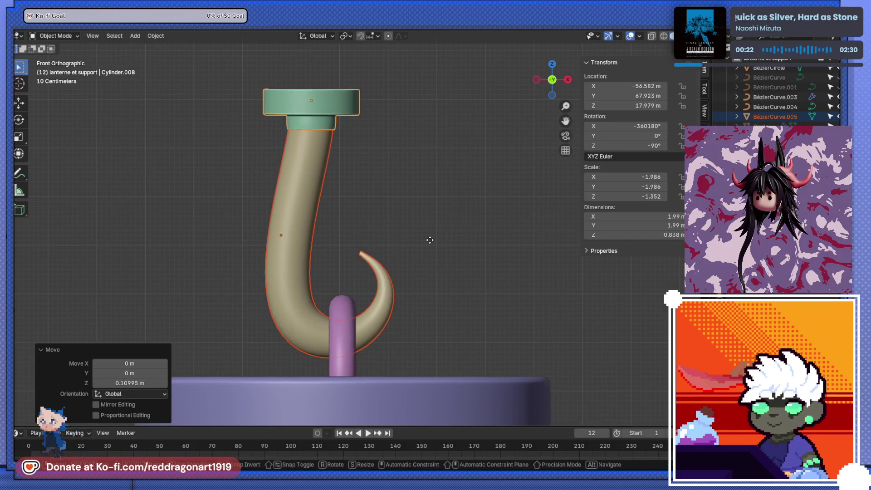
key(g)
key(z)
scroll(247, 262, down, 5)
scroll(312, 266, down, 2)
mouse_move(313, 266)
middle_down()
mouse_move(550, 230)
mouse_move(268, 229)
mouse_move(361, 248)
middle_up()
scroll(422, 218, down, 3)
Step: Parent the lantern's rim, top pieces and hook to the lantern body as active object
click(384, 290)
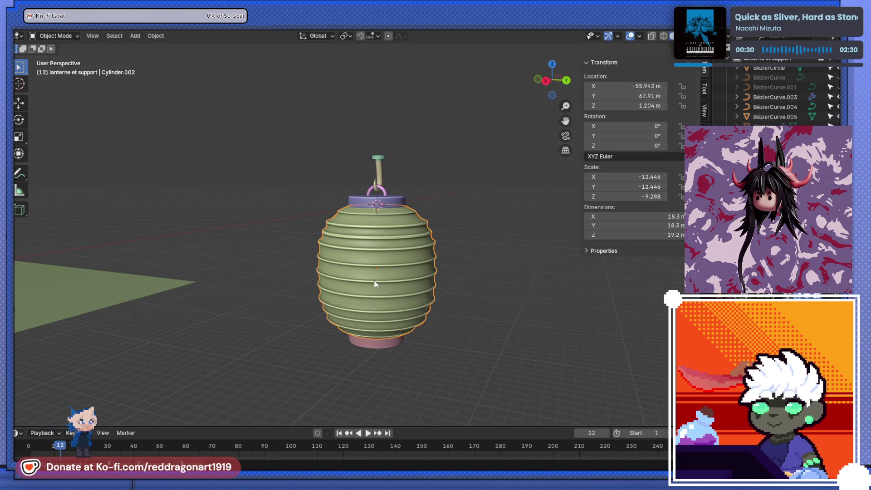
shift+click(376, 344)
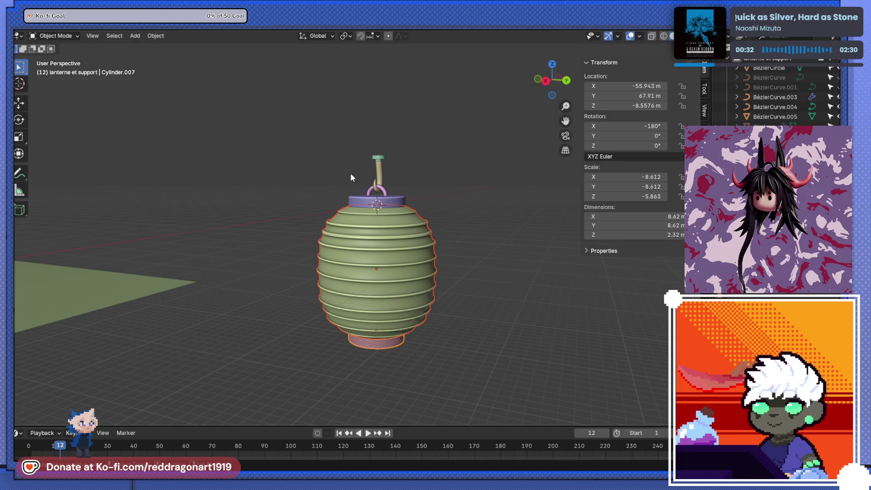
drag(287, 102, 430, 301)
shift+click(385, 281)
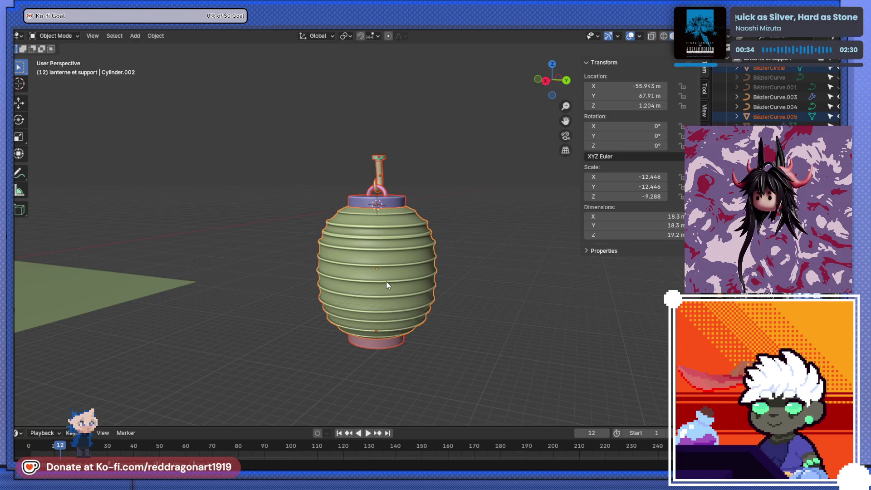
key(ctrl+p)
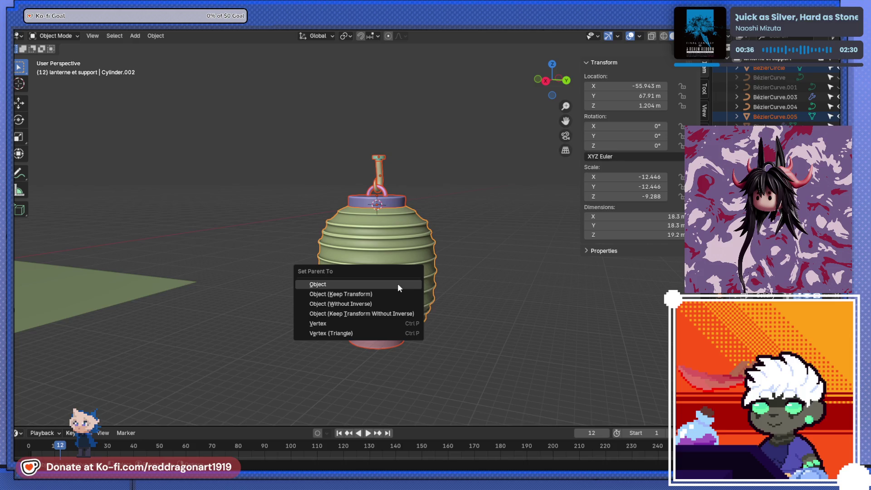
click(398, 286)
key(g)
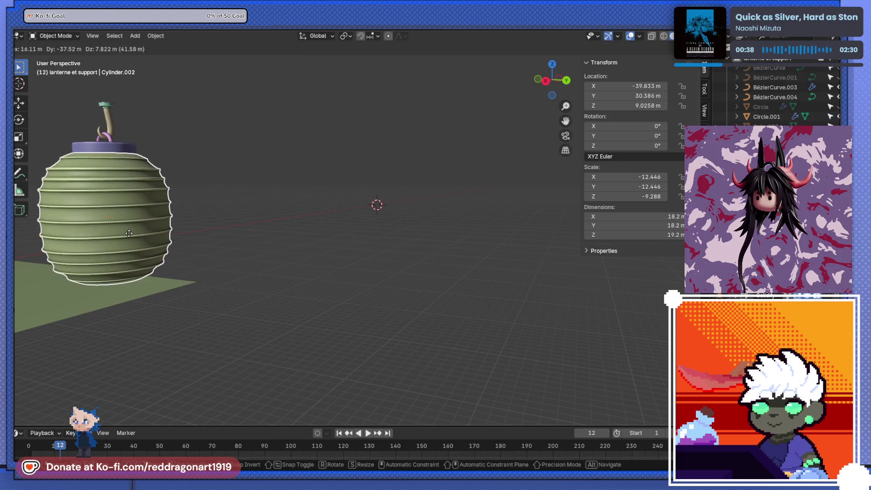
Step: Move the lantern over to the shrine in back view and shrink it to about a quarter size
click(204, 225)
scroll(226, 240, down, 3)
shift+middle_drag(226, 240, 412, 223)
key(ctrl+KP_1)
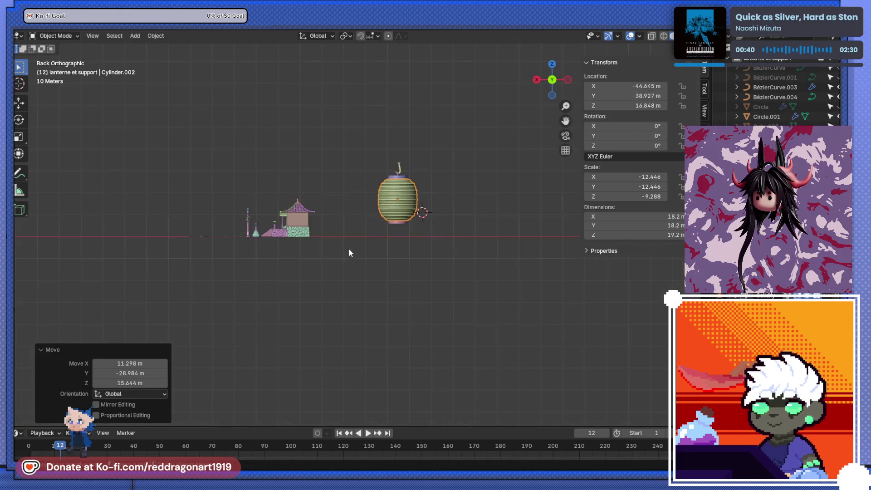
key(g)
click(326, 242)
key(s)
click(287, 210)
scroll(292, 208, up, 5)
scroll(498, 277, up, 3)
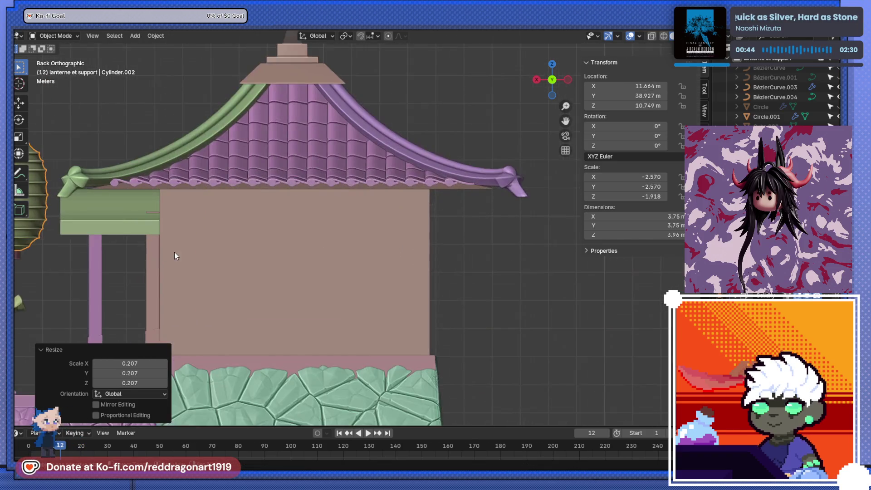
shift+middle_drag(175, 252, 493, 259)
key(s)
click(346, 205)
Step: Position the lantern under the eave beam beside the pillar, checking from side and back views
key(g)
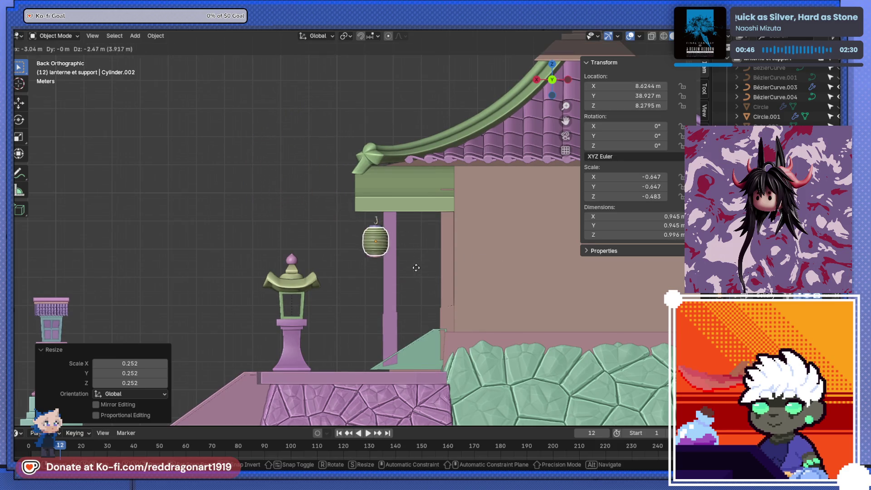
click(407, 261)
mouse_move(407, 261)
middle_down()
mouse_move(454, 271)
mouse_move(407, 279)
mouse_move(326, 275)
mouse_move(443, 298)
mouse_move(388, 321)
mouse_move(421, 289)
middle_up()
scroll(326, 275, down, 1)
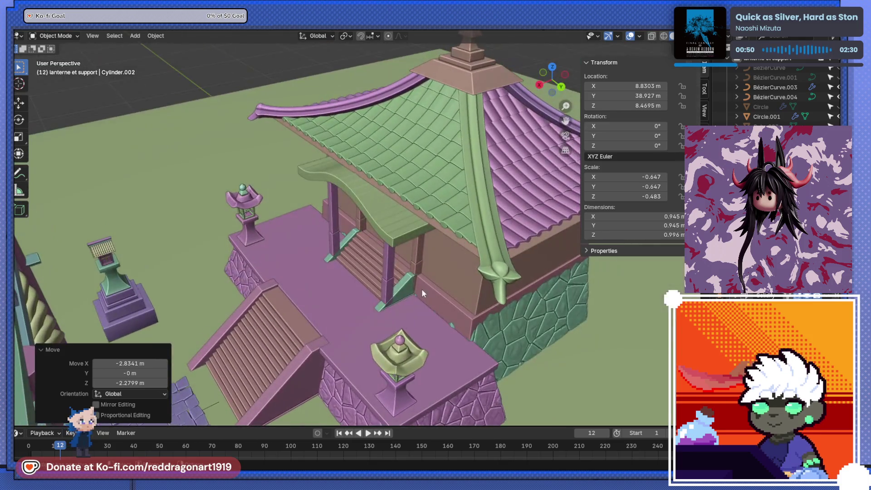
key(g)
click(345, 288)
scroll(345, 288, down, 5)
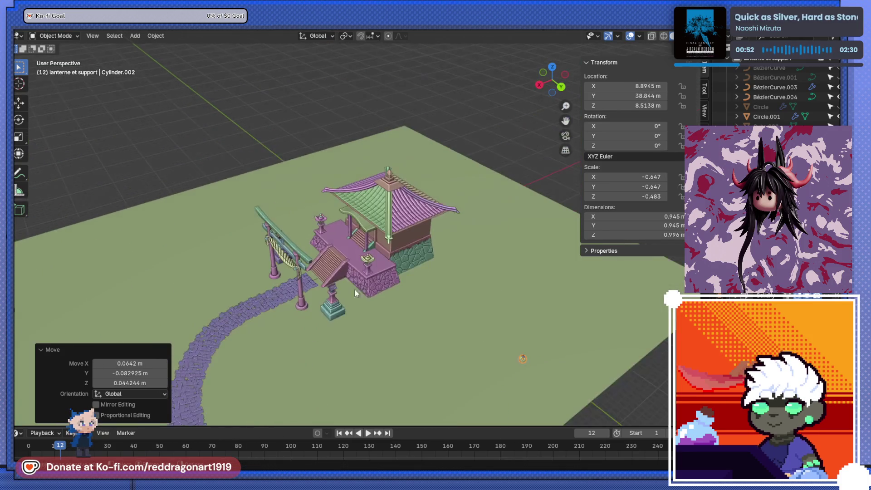
key(g)
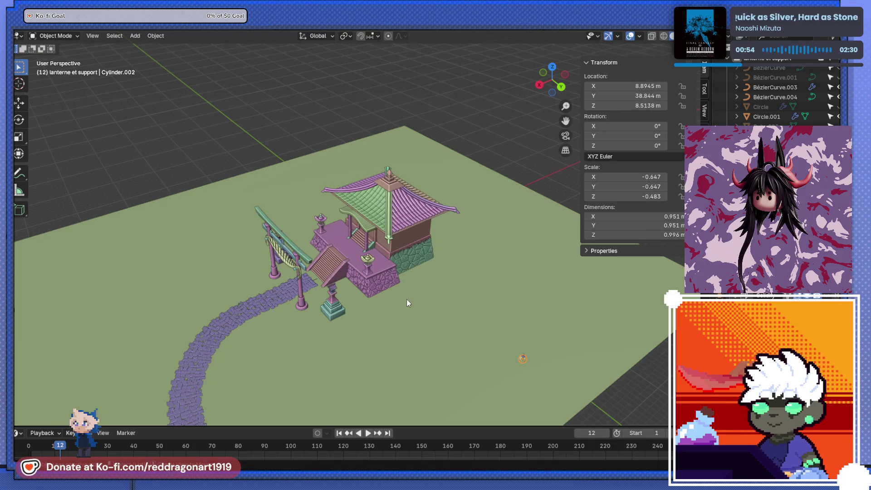
key(KP_3)
click(425, 276)
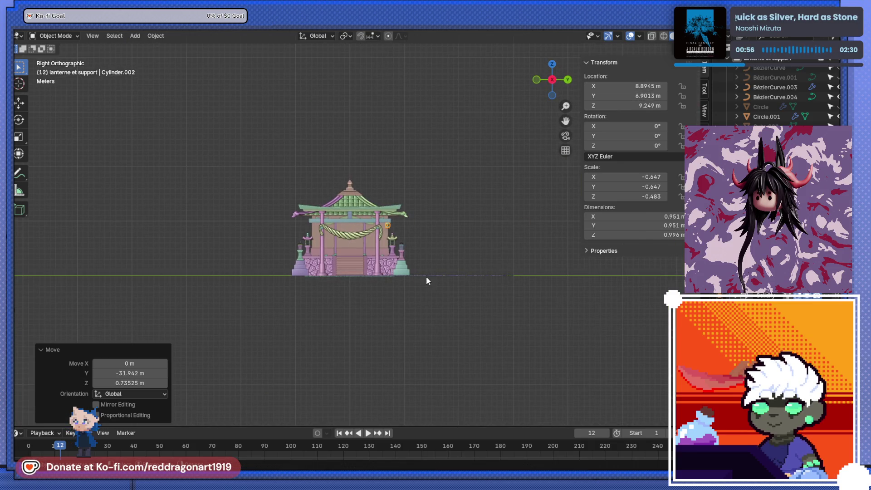
scroll(422, 243, up, 10)
key(g)
click(409, 252)
middle_drag(408, 252, 378, 307)
key(KP_3)
key(ctrl+KP_1)
scroll(379, 284, up, 3)
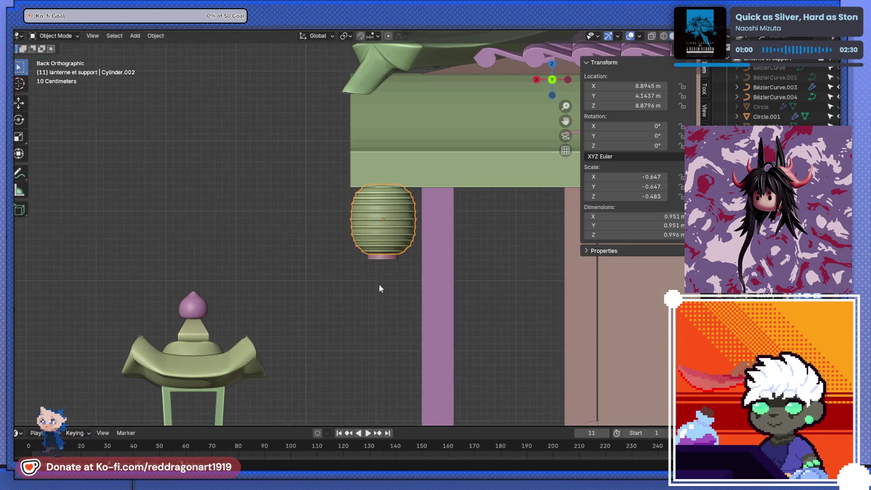
Step: Lower the lantern vertically so its hook meets the eave's underside
key(g)
key(z)
click(382, 315)
mouse_move(382, 315)
middle_down()
mouse_move(361, 280)
mouse_move(428, 280)
mouse_move(358, 278)
mouse_move(442, 296)
mouse_move(437, 307)
mouse_move(394, 312)
mouse_move(381, 299)
mouse_move(413, 239)
mouse_move(387, 242)
middle_up()
key(ctrl+KP_1)
key(g)
key(z)
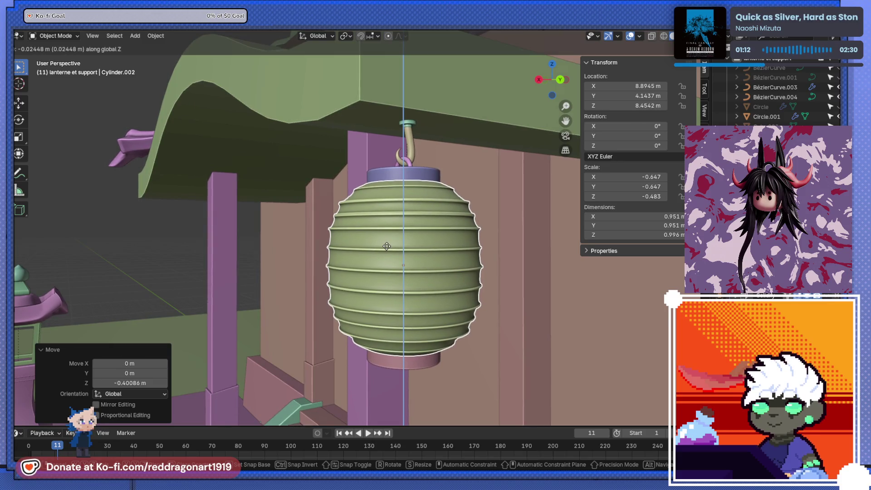
click(387, 247)
scroll(386, 255, down, 5)
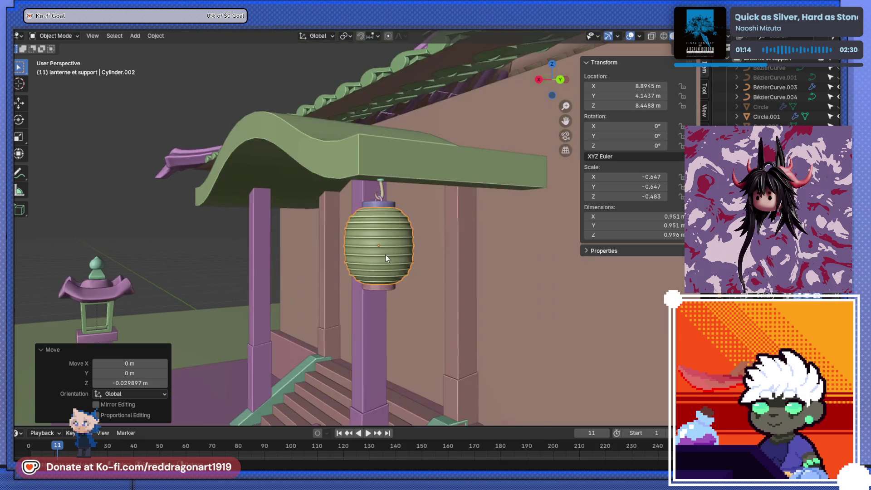
middle_drag(386, 255, 418, 268)
scroll(443, 259, up, 3)
scroll(476, 248, up, 2)
scroll(470, 223, up, 3)
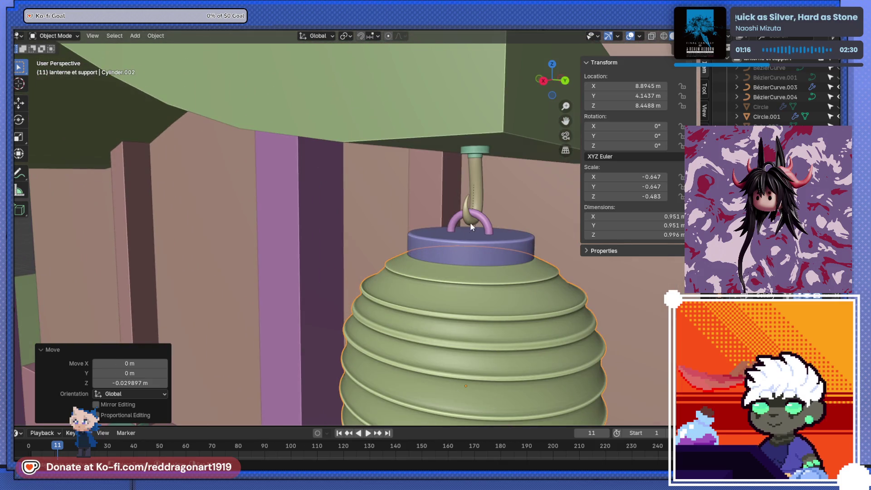
Step: Select the hook, disk and top cap with the lantern body active, in side view
shift+click(472, 226)
shift+click(486, 244)
shift+click(476, 150)
scroll(491, 193, down, 5)
middle_drag(458, 270, 386, 285)
shift+click(384, 294)
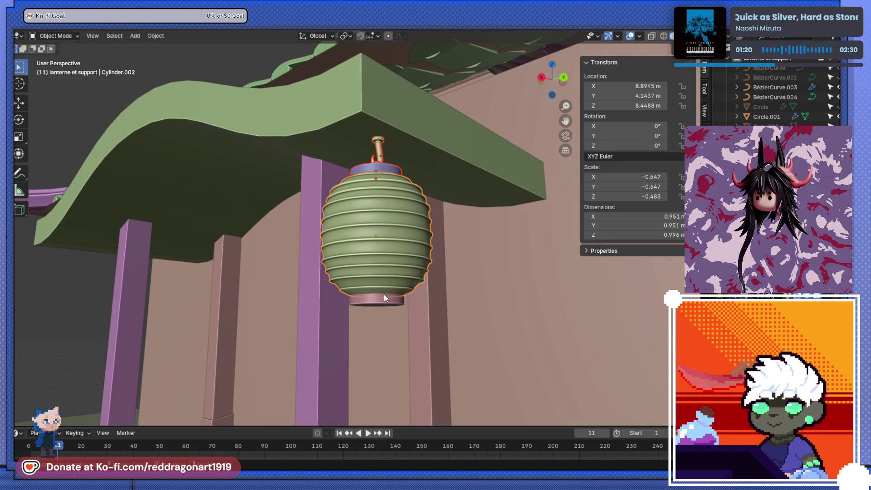
scroll(385, 302, down, 2)
scroll(384, 265, down, 4)
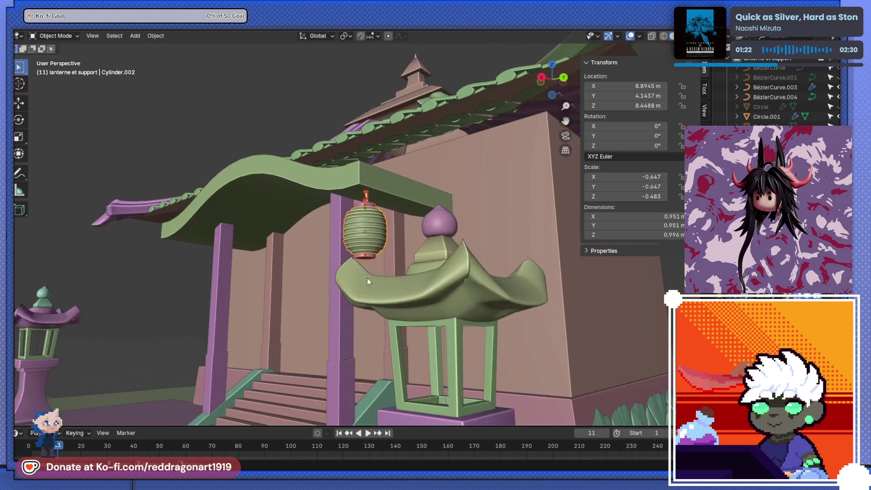
scroll(371, 277, up, 2)
key(KP_3)
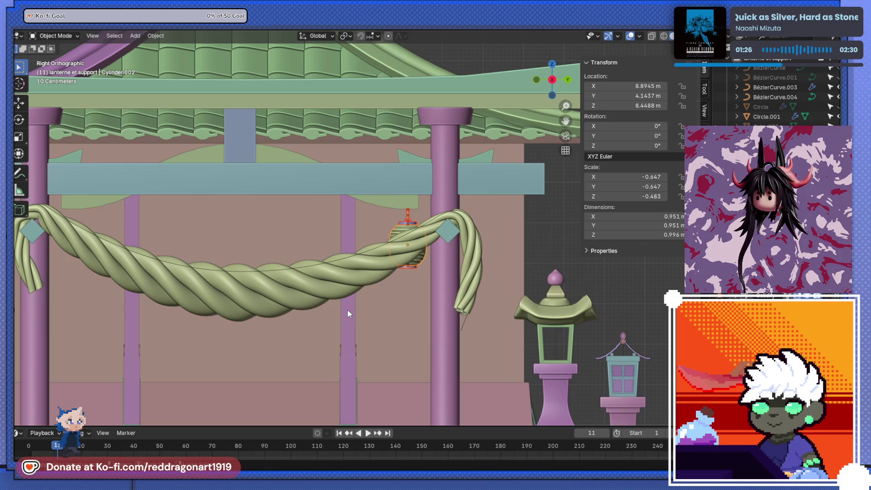
Step: Duplicate the lantern along Y to the rope's other end, then start another copy
key(shift+d)
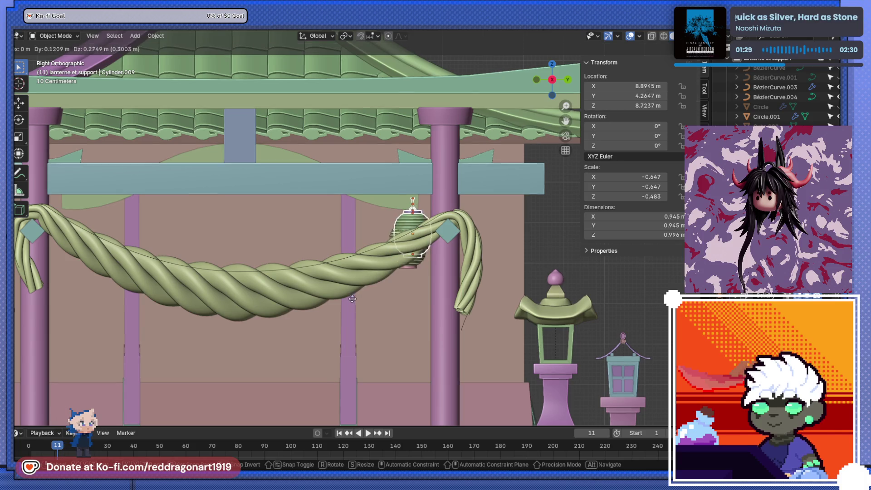
key(y)
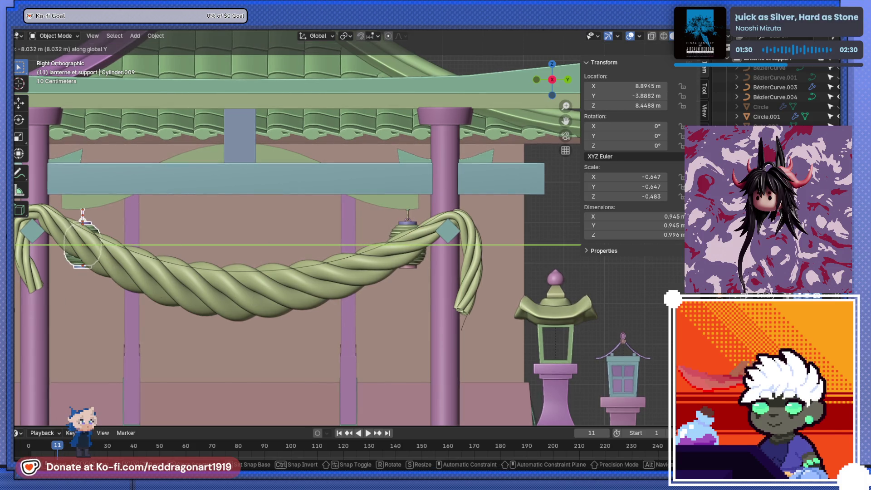
key(Return)
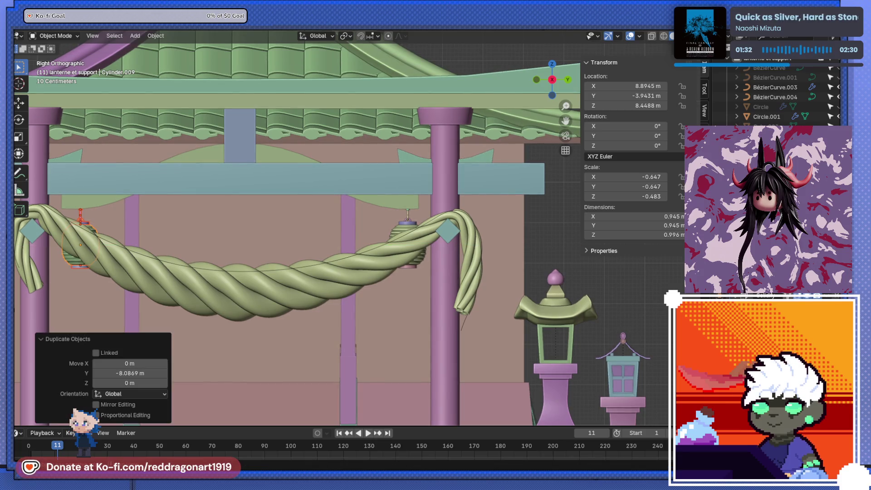
scroll(378, 265, down, 5)
mouse_move(376, 265)
middle_down()
mouse_move(304, 241)
mouse_move(410, 205)
middle_up()
key(shift+d)
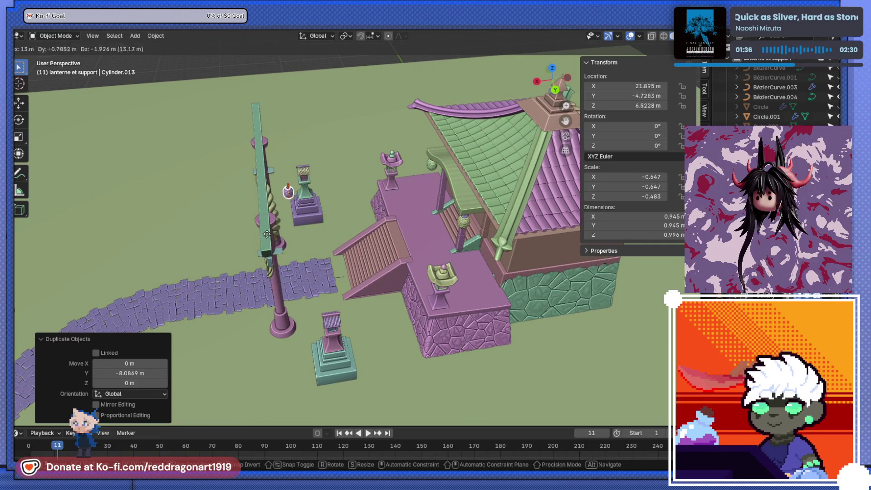
key(KP_3)
scroll(347, 215, up, 3)
scroll(408, 286, up, 2)
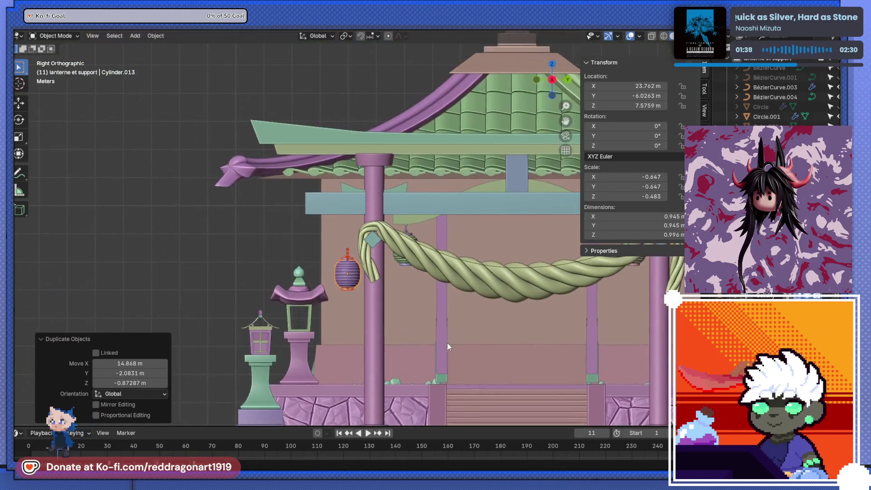
Step: Position the copied lantern under the beam end, scale it to 1.317 and lower it along Z
click(346, 200)
scroll(347, 199, up, 3)
scroll(346, 199, up, 3)
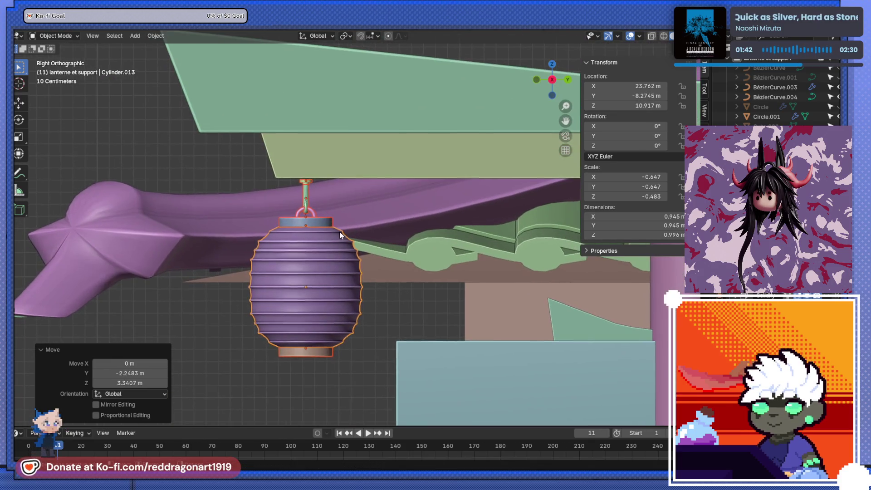
key(s)
click(377, 238)
key(g)
key(z)
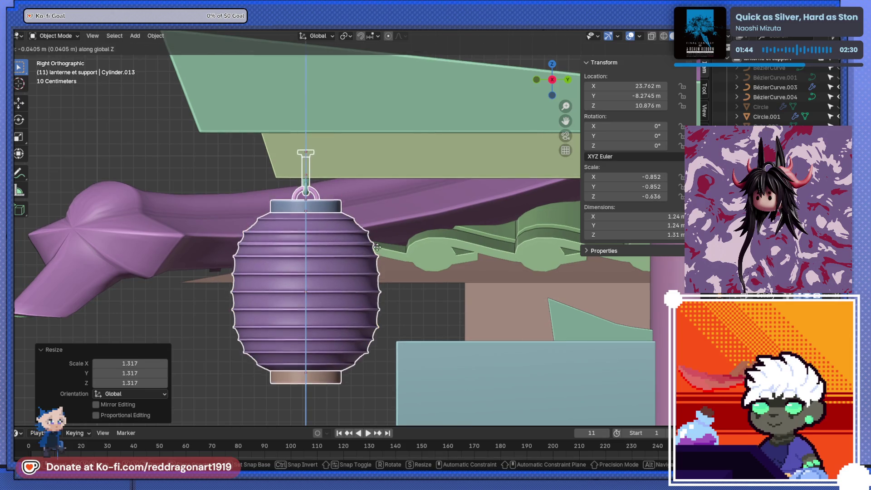
click(384, 271)
scroll(384, 275, down, 6)
Step: Duplicate the enlarged lantern along Y to hang from the beam's far end
mouse_move(508, 225)
shift+middle_down()
mouse_move(209, 220)
mouse_move(265, 233)
mouse_move(180, 230)
mouse_move(252, 249)
mouse_move(118, 245)
mouse_move(395, 250)
shift+middle_up()
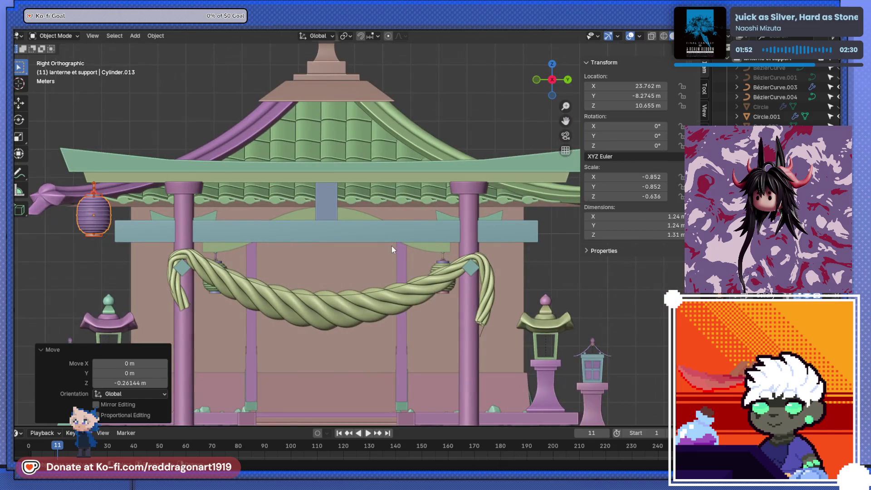
key(shift+d)
key(y)
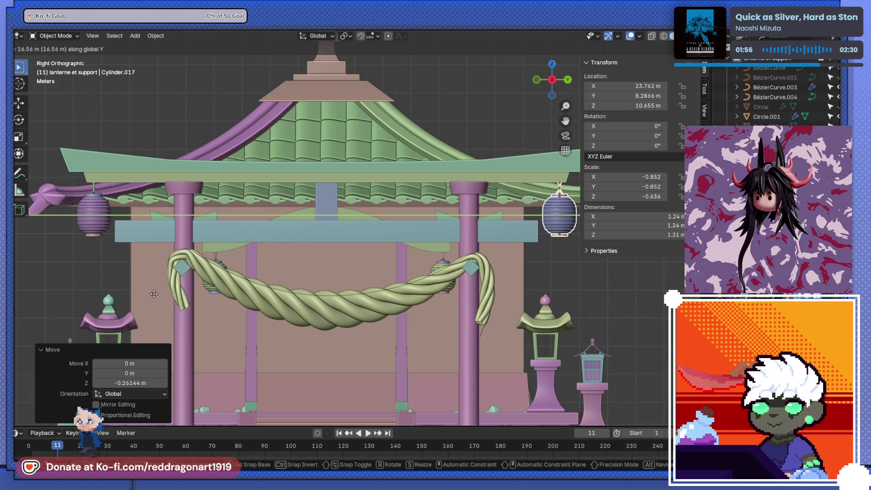
click(153, 295)
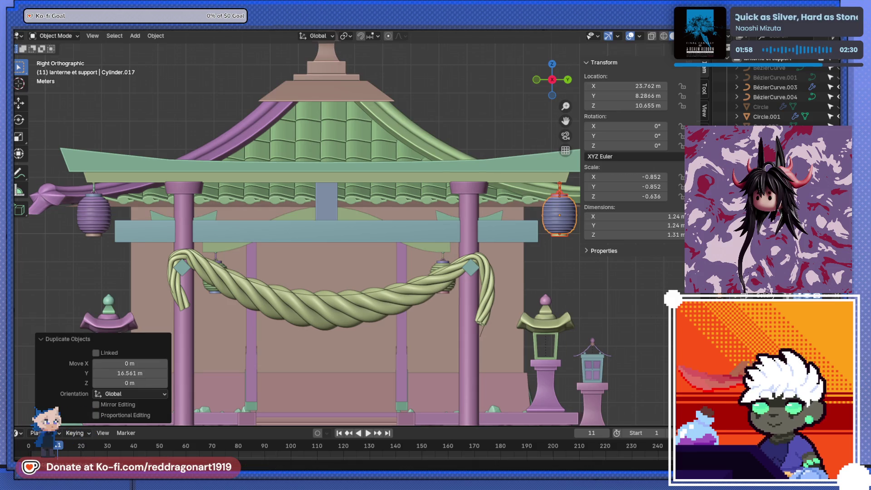
scroll(386, 203, down, 4)
mouse_move(311, 214)
middle_down()
mouse_move(303, 253)
mouse_move(342, 233)
middle_up()
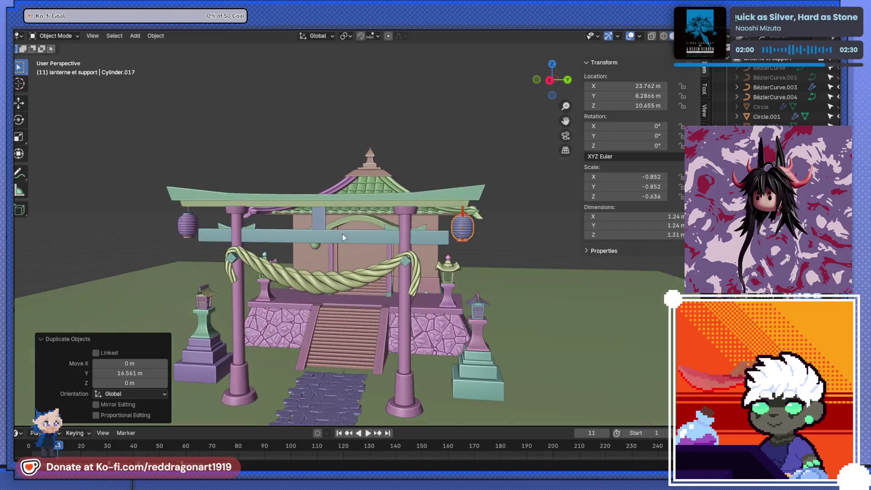
mouse_move(393, 119)
middle_down()
mouse_move(365, 134)
mouse_move(364, 181)
mouse_move(371, 161)
mouse_move(339, 169)
mouse_move(354, 107)
middle_up()
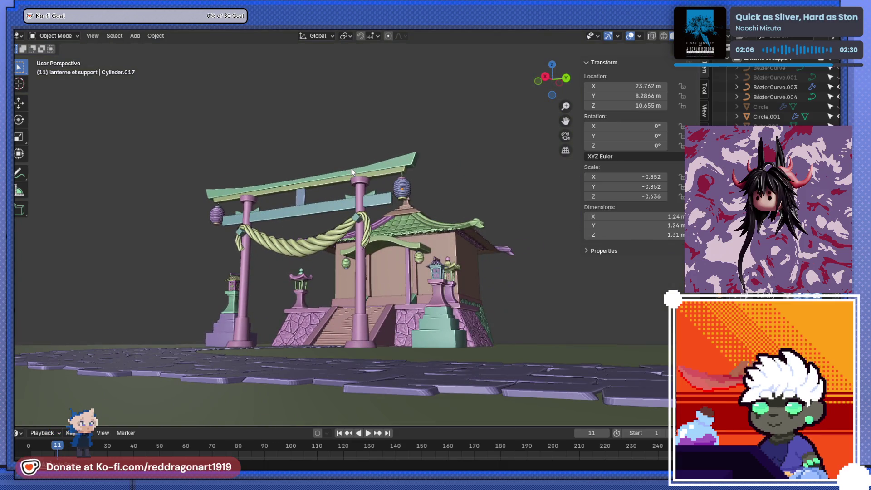
click(682, 35)
click(646, 317)
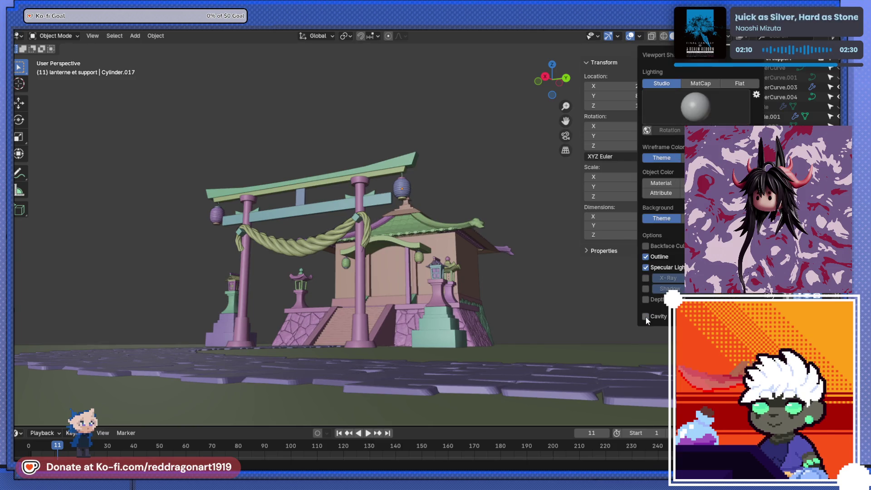
click(646, 316)
click(645, 316)
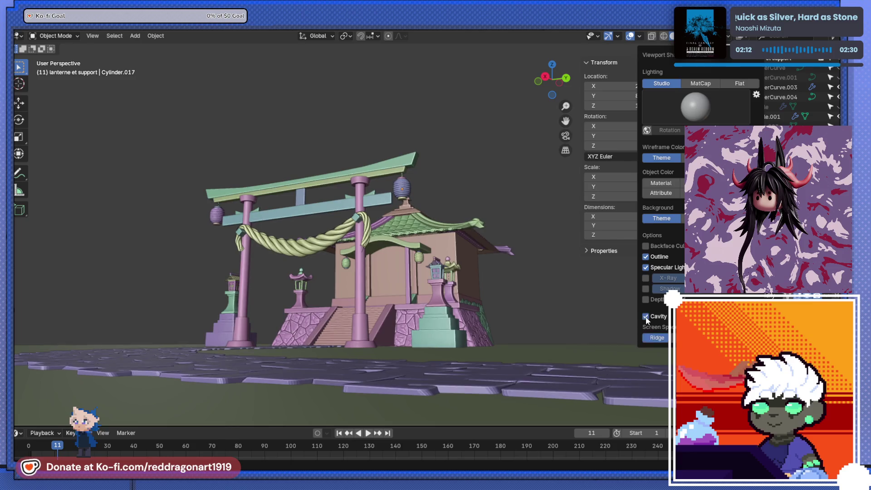
click(646, 317)
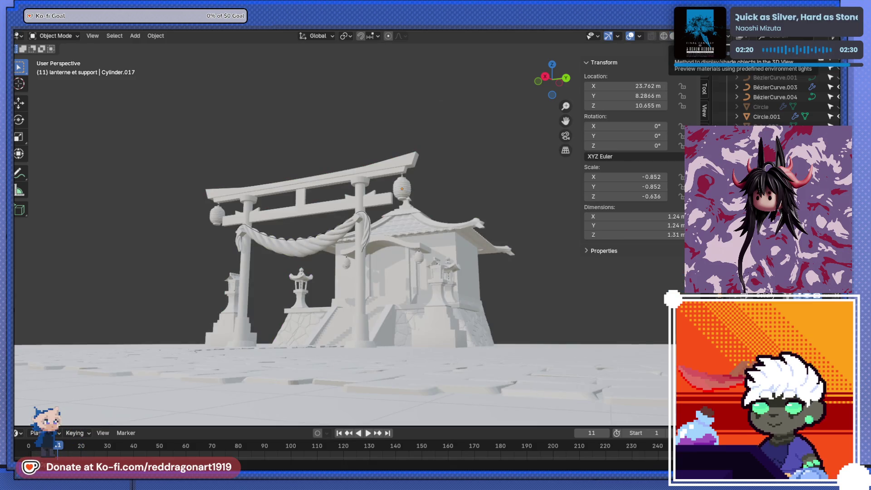
click(670, 39)
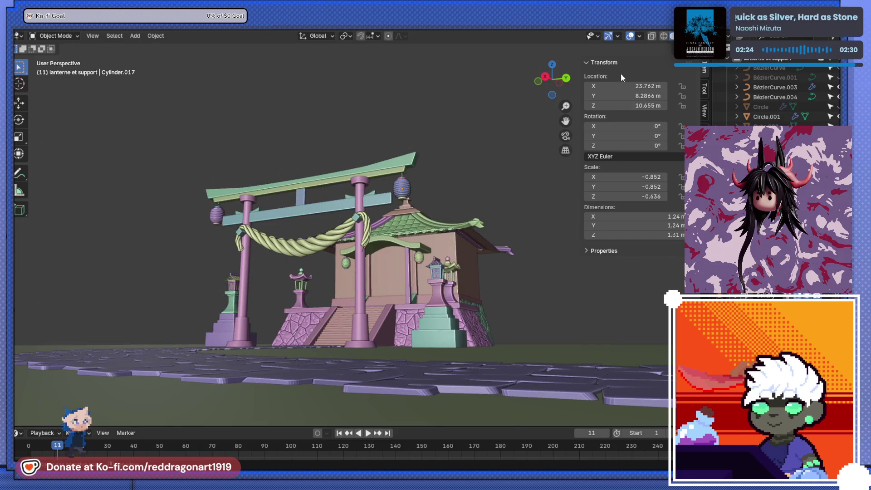
scroll(382, 259, up, 3)
scroll(383, 258, down, 2)
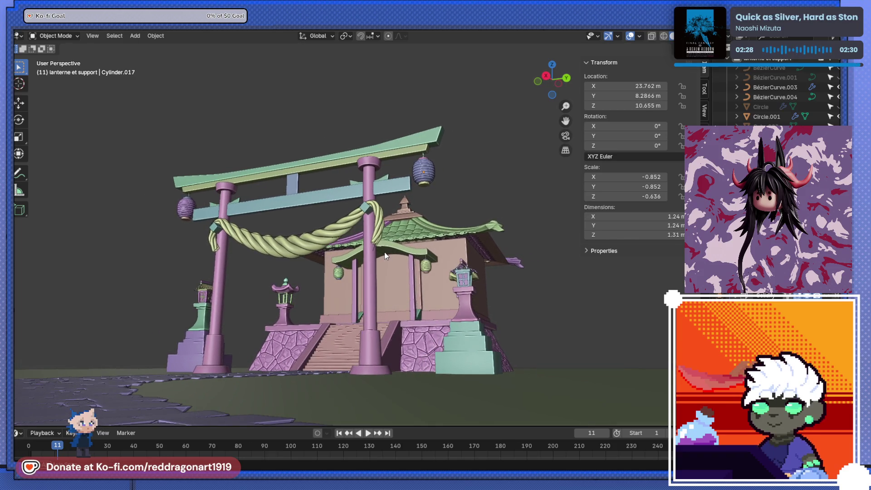
scroll(384, 252, up, 5)
scroll(384, 251, down, 5)
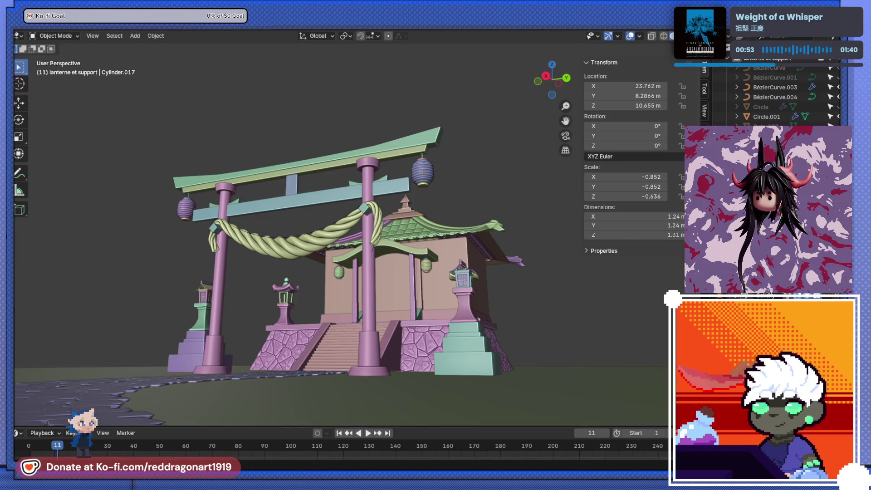
Step: Select the shimenawa rope and BézierCurve.003, then hide the sidebar and toolbar for a clean view
click(273, 236)
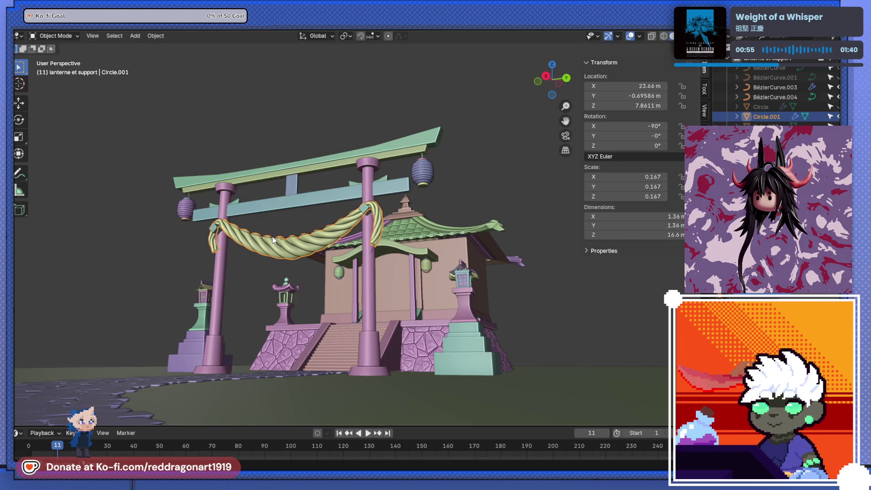
click(775, 87)
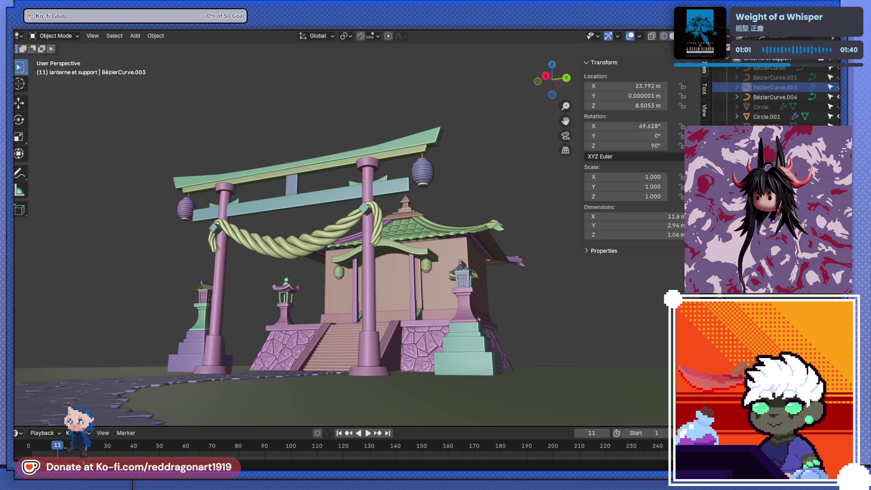
key(n)
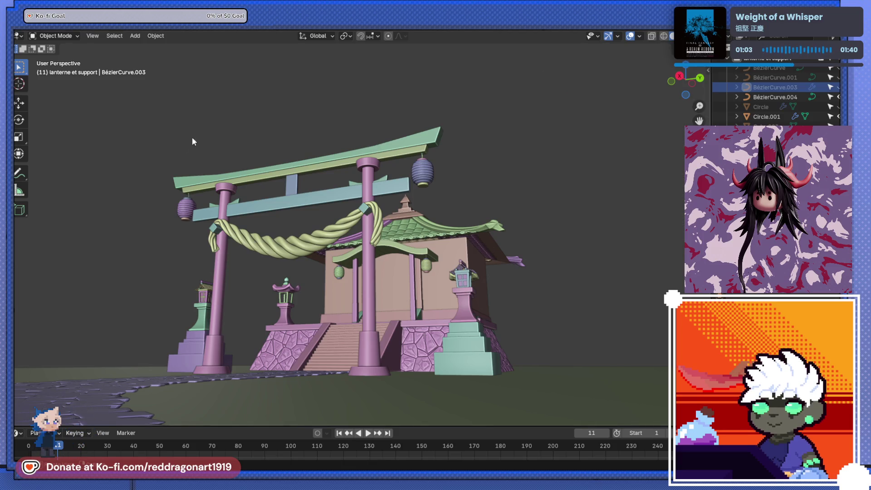
key(t)
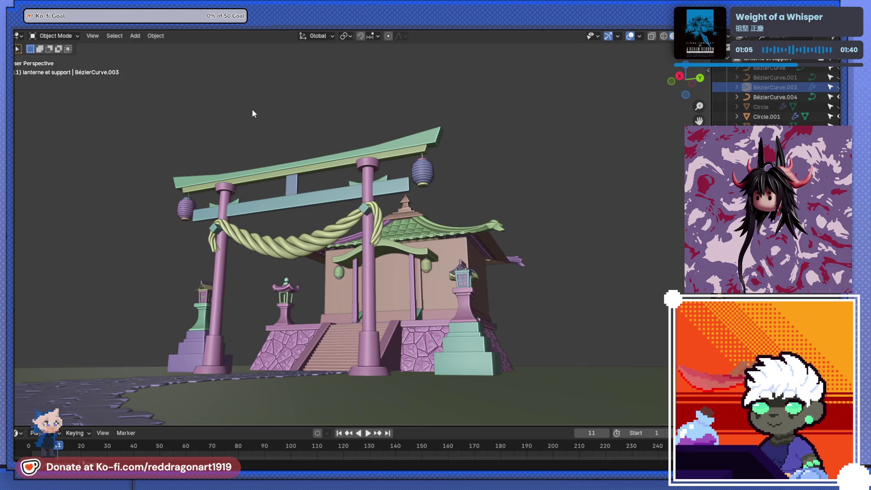
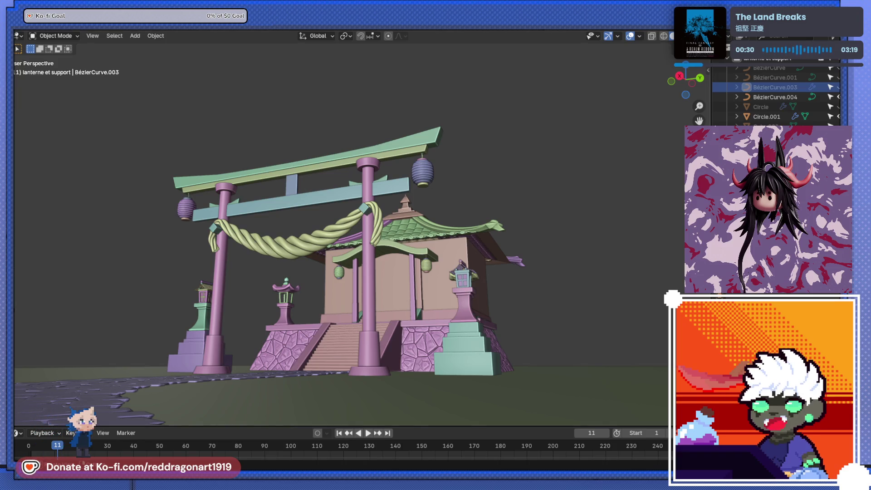
Step: Inspect the shrine from side and perspective views, briefly hiding and re-showing the surrounding objects
mouse_move(519, 295)
middle_down()
mouse_move(404, 262)
mouse_move(522, 299)
mouse_move(518, 243)
mouse_move(341, 268)
middle_up()
key(KP_3)
scroll(512, 255, down, 3)
scroll(399, 270, up, 2)
mouse_move(399, 270)
shift+middle_down()
mouse_move(490, 220)
mouse_move(400, 236)
shift+middle_up()
scroll(430, 300, down, 2)
shift+middle_drag(397, 300, 469, 256)
scroll(409, 255, down, 2)
mouse_move(381, 254)
middle_down()
mouse_move(316, 236)
mouse_move(271, 291)
middle_up()
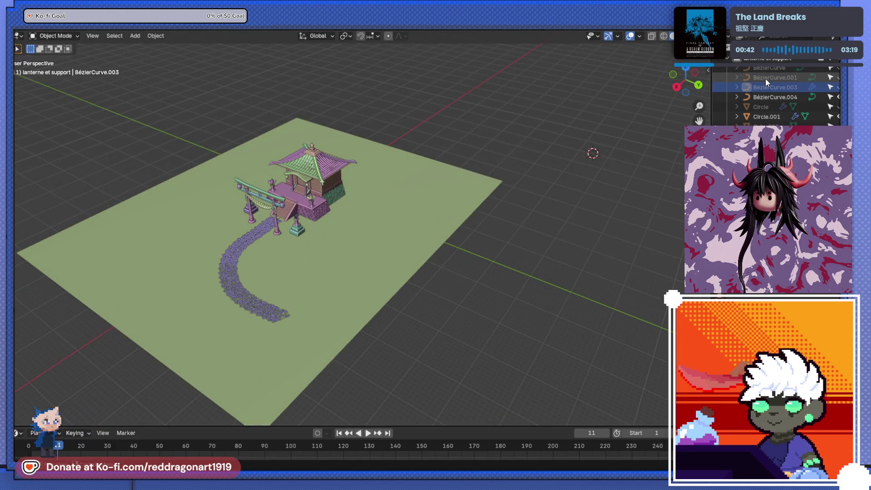
scroll(776, 95, up, 3)
click(821, 87)
key(alt+h)
key(h)
key(alt+h)
key(h)
key(alt+h)
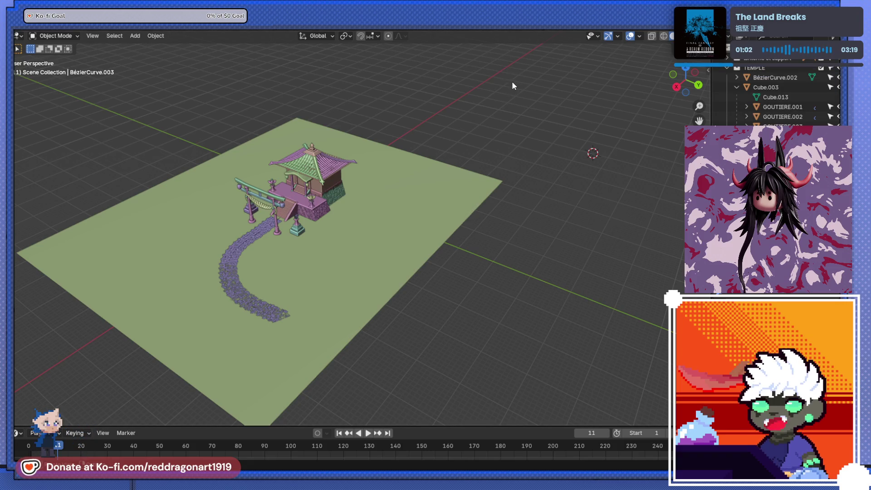
scroll(566, 184, down, 3)
scroll(563, 190, up, 5)
Step: Orbit around the temple and select the roof tile object tuile.001
mouse_move(613, 248)
middle_down()
mouse_move(668, 262)
mouse_move(86, 227)
mouse_move(117, 218)
mouse_move(104, 225)
mouse_move(113, 244)
middle_up()
scroll(418, 271, up, 4)
mouse_move(419, 271)
middle_down()
mouse_move(415, 309)
mouse_move(384, 221)
mouse_move(354, 199)
mouse_move(369, 213)
mouse_move(400, 210)
mouse_move(296, 251)
mouse_move(426, 230)
mouse_move(425, 177)
mouse_move(355, 238)
mouse_move(369, 217)
mouse_move(363, 204)
mouse_move(382, 203)
mouse_move(396, 181)
mouse_move(381, 140)
mouse_move(384, 169)
mouse_move(339, 153)
mouse_move(364, 257)
mouse_move(433, 202)
middle_up()
scroll(425, 177, down, 3)
scroll(368, 225, up, 2)
mouse_move(389, 158)
middle_down()
mouse_move(420, 157)
mouse_move(370, 149)
middle_up()
click(369, 150)
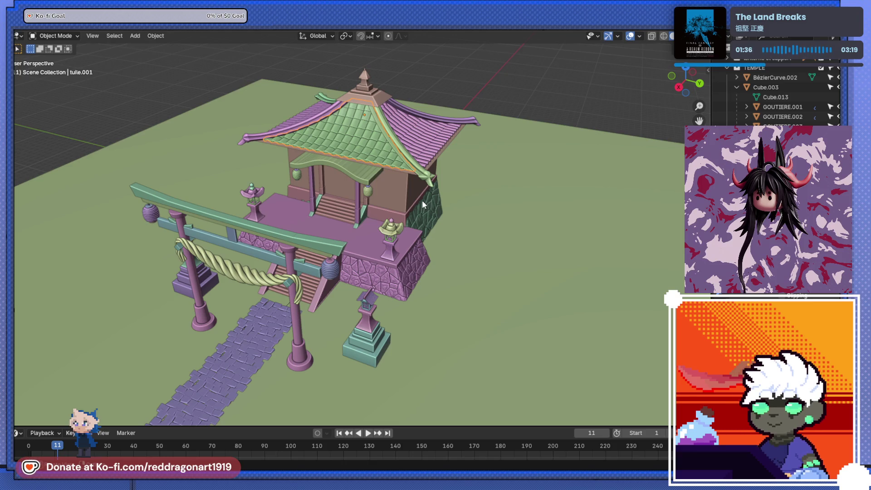
mouse_move(476, 259)
middle_down()
mouse_move(387, 184)
mouse_move(375, 253)
mouse_move(392, 275)
mouse_move(400, 154)
mouse_move(312, 185)
mouse_move(476, 184)
mouse_move(318, 216)
mouse_move(449, 215)
mouse_move(384, 213)
mouse_move(417, 179)
mouse_move(397, 208)
middle_up()
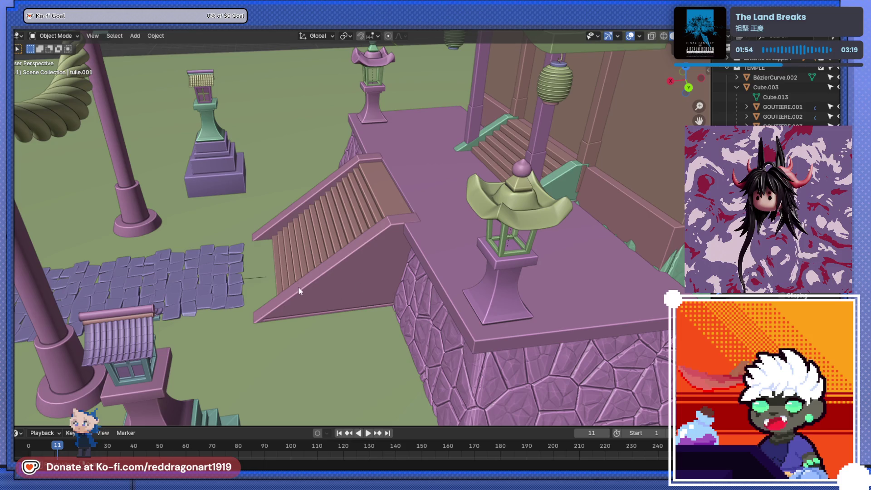
scroll(368, 239, down, 5)
scroll(384, 222, up, 1)
mouse_move(384, 222)
middle_down()
mouse_move(397, 279)
mouse_move(448, 217)
mouse_move(403, 270)
mouse_move(408, 247)
middle_up()
scroll(397, 279, up, 2)
scroll(408, 247, down, 3)
mouse_move(405, 286)
middle_down()
mouse_move(412, 211)
mouse_move(267, 227)
mouse_move(298, 284)
mouse_move(389, 270)
mouse_move(378, 216)
mouse_move(379, 259)
mouse_move(361, 248)
middle_up()
scroll(286, 218, up, 2)
scroll(378, 216, down, 3)
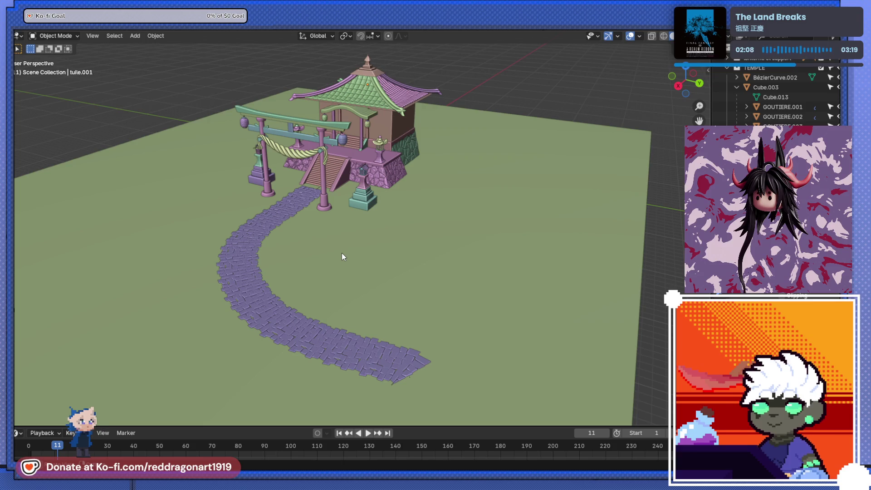
mouse_move(356, 256)
middle_down()
mouse_move(358, 270)
mouse_move(311, 272)
mouse_move(336, 268)
mouse_move(333, 292)
mouse_move(333, 270)
mouse_move(346, 289)
mouse_move(342, 232)
mouse_move(380, 194)
middle_up()
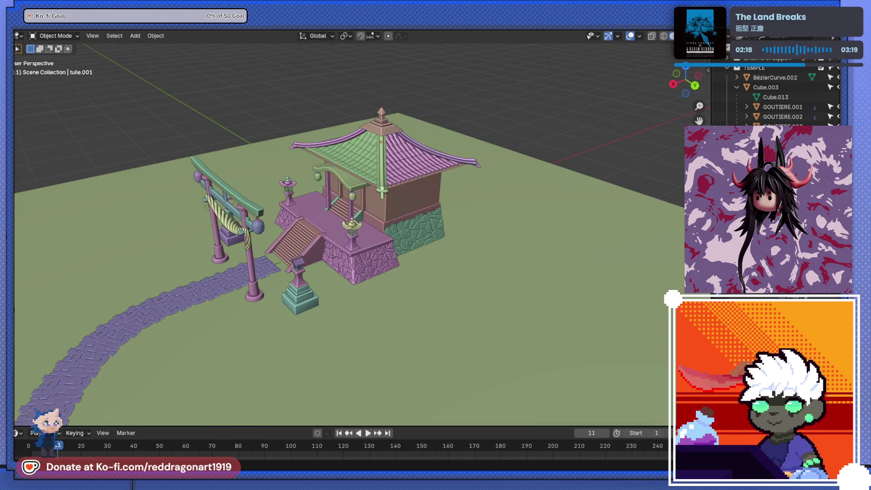
mouse_move(420, 245)
middle_down()
mouse_move(152, 331)
mouse_move(156, 282)
mouse_move(305, 356)
mouse_move(280, 312)
mouse_move(384, 288)
mouse_move(405, 261)
middle_up()
Step: Add a trial Mesh > Cylinder in side view and enlarge it
key(KP_3)
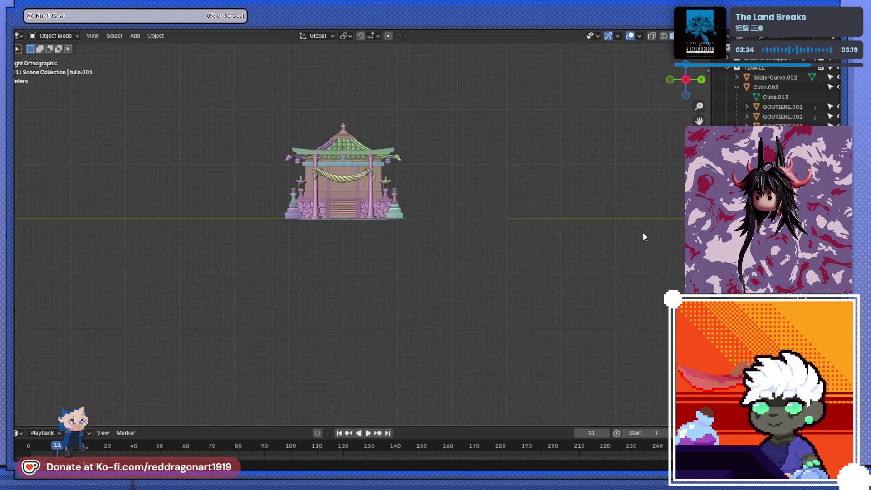
shift+middle_drag(644, 233, 356, 236)
scroll(356, 236, down, 2)
scroll(356, 236, up, 5)
shift+middle_drag(380, 194, 396, 257)
key(shift+a)
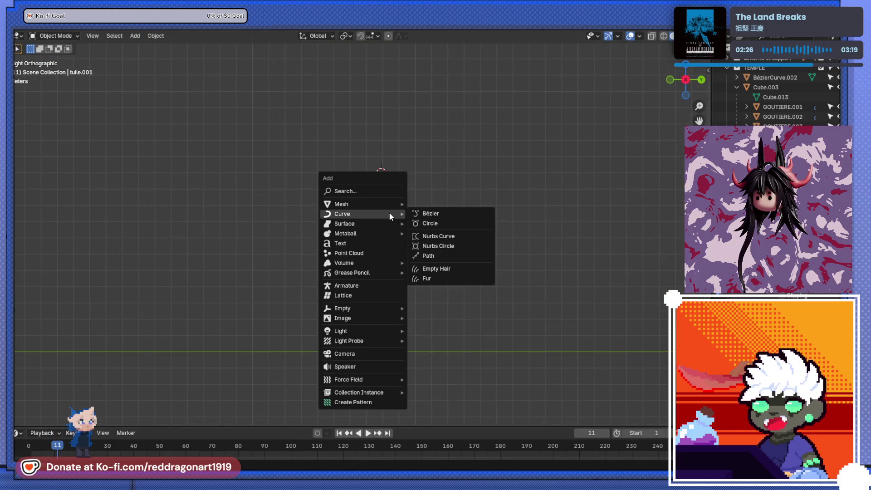
mouse_move(342, 204)
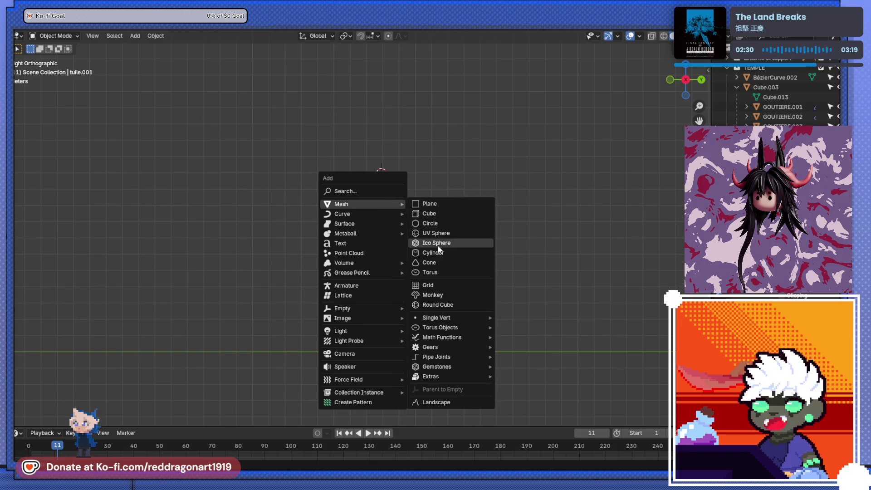
click(434, 254)
scroll(434, 255, up, 5)
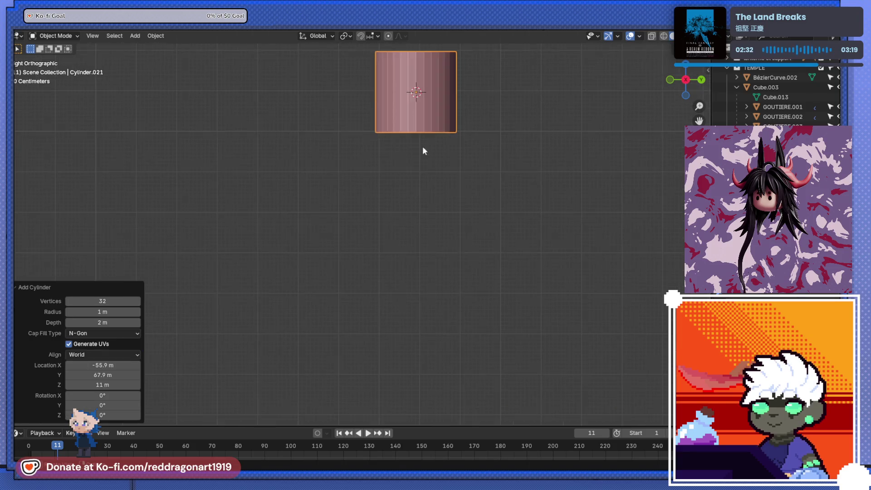
shift+middle_drag(422, 147, 441, 275)
key(s)
click(531, 287)
middle_drag(531, 287, 373, 273)
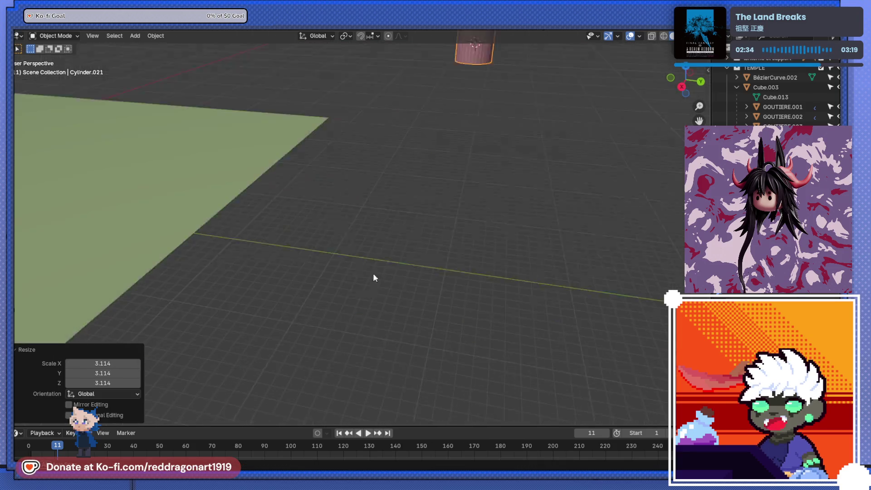
scroll(410, 220, down, 5)
mouse_move(410, 219)
shift+middle_down()
mouse_move(295, 404)
mouse_move(389, 284)
mouse_move(282, 290)
shift+middle_up()
scroll(443, 280, down, 3)
Step: Delete the trial cylinder and the small stray cylinder from the scene
key(KP_1)
key(KP_7)
key(Right)
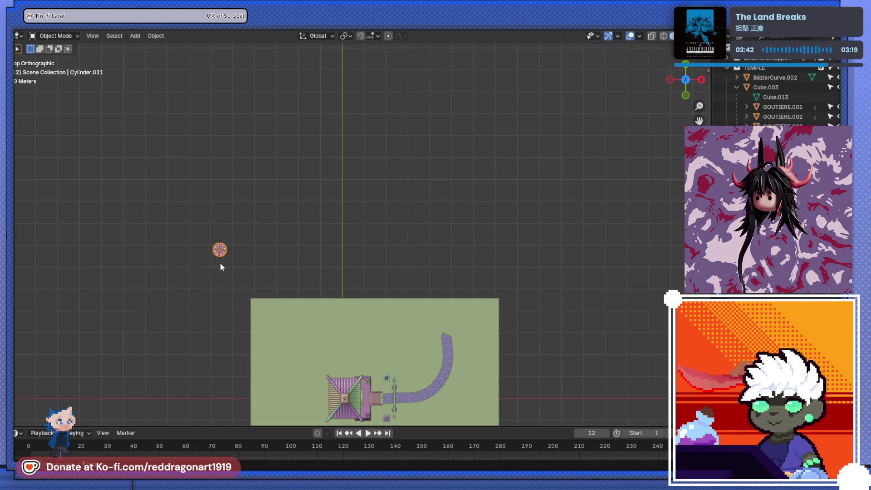
key(x)
click(293, 277)
drag(200, 233, 249, 264)
key(x)
click(248, 263)
scroll(356, 332, down, 2)
Step: Snap the 3D cursor to world origin, add a new cylinder and raise it along Z above the shrine
mouse_move(356, 332)
middle_down()
mouse_move(271, 270)
mouse_move(534, 185)
mouse_move(451, 185)
mouse_move(470, 250)
mouse_move(456, 304)
mouse_move(409, 248)
middle_up()
key(shift+s)
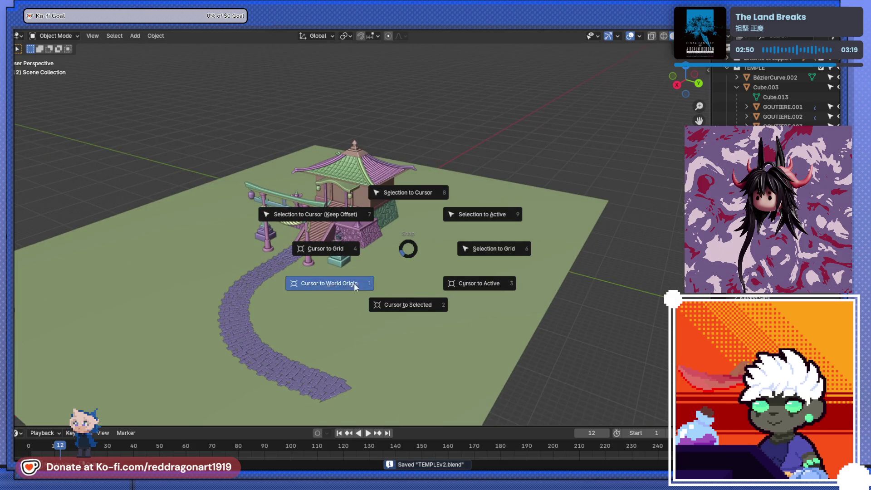
click(391, 254)
key(shift+a)
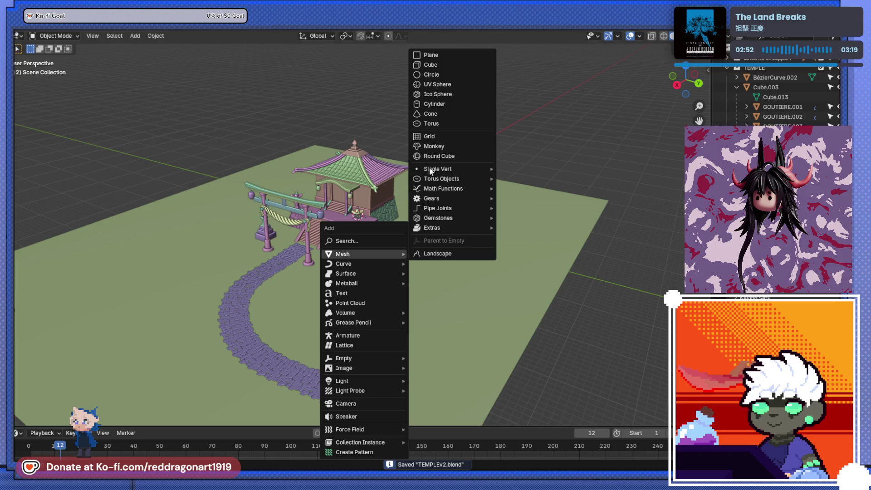
click(435, 103)
key(g)
key(z)
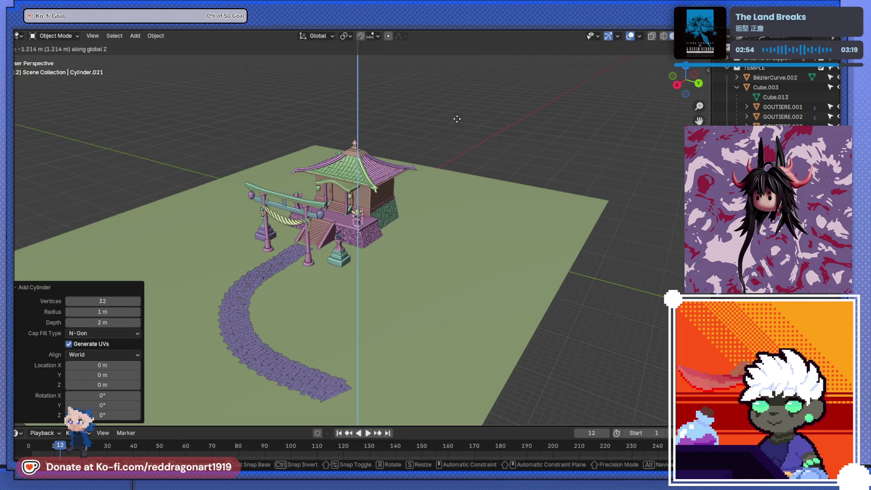
click(436, 386)
scroll(246, 67, down, 3)
Step: Scale the cylinder up about 2.669 times and enter Edit Mode on it
middle_drag(245, 66, 396, 162)
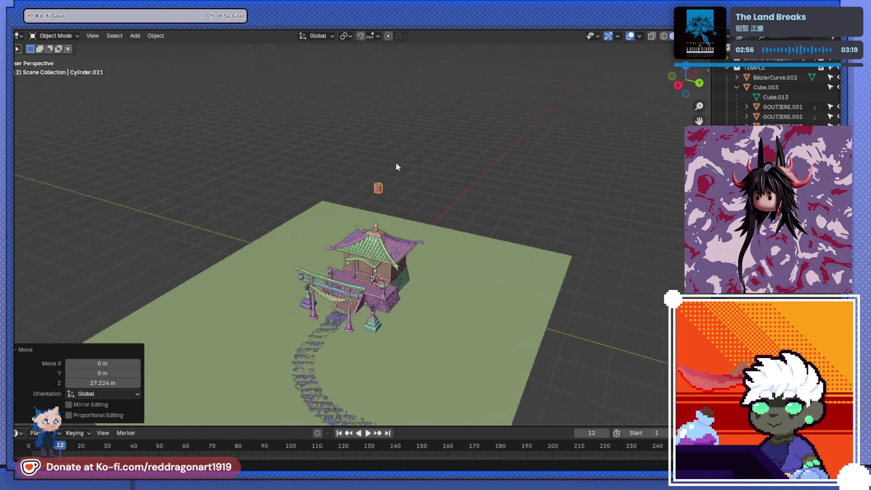
scroll(418, 184, up, 8)
scroll(419, 183, down, 4)
key(s)
click(625, 208)
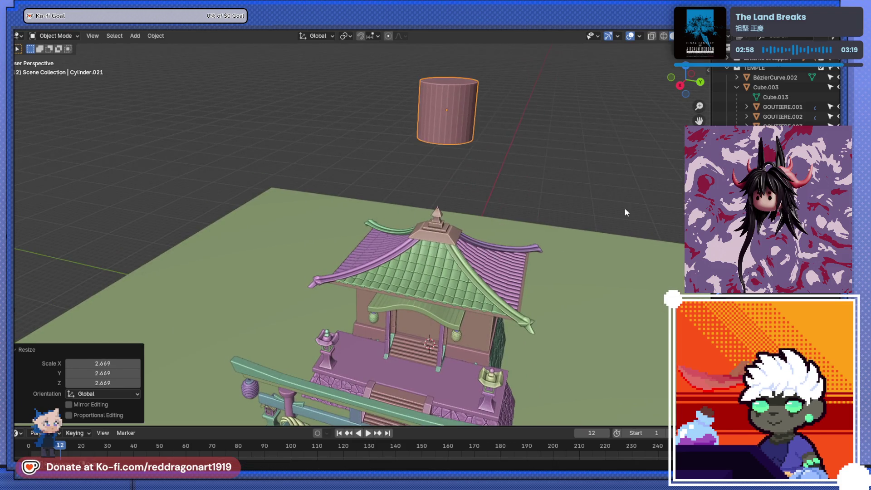
scroll(496, 293, up, 3)
mouse_move(496, 297)
middle_down()
mouse_move(464, 270)
mouse_move(408, 287)
mouse_move(374, 257)
middle_up()
scroll(402, 287, up, 2)
scroll(345, 213, up, 2)
scroll(374, 210, down, 3)
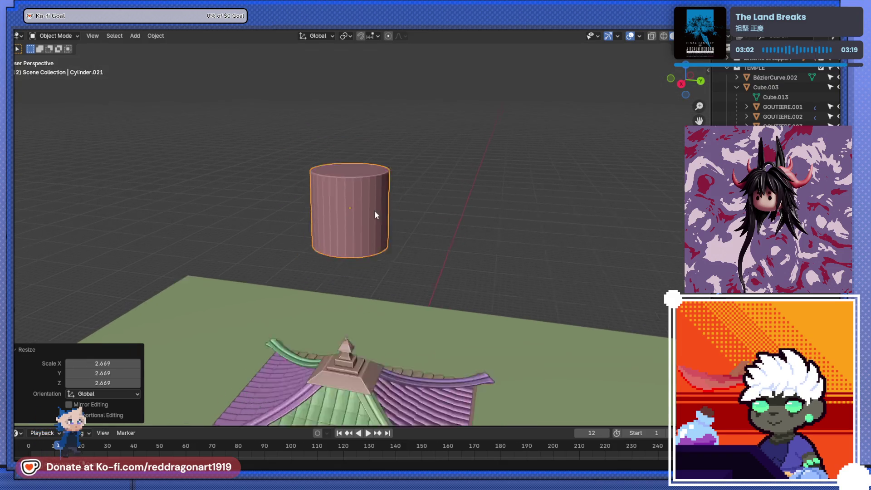
middle_drag(374, 210, 374, 220)
key(Tab)
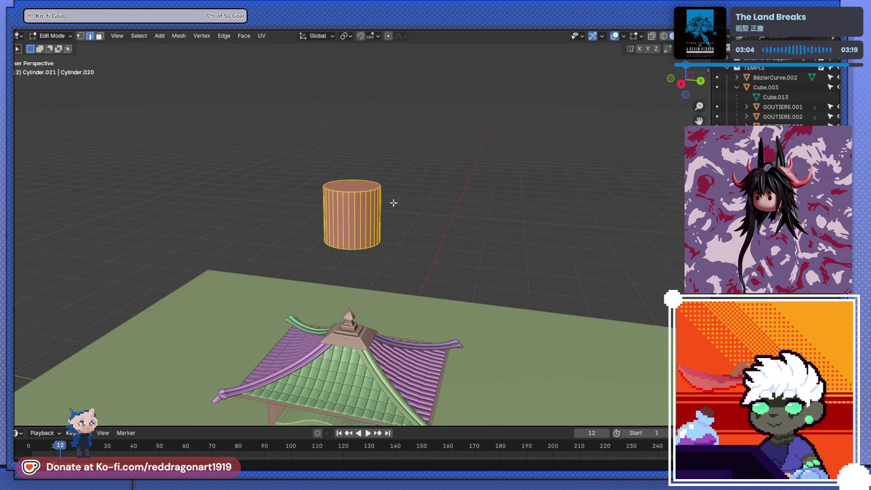
Step: Stretch the cylinder's top vertices upward along Z and add a Subdivision Surface modifier
key(KP_3)
scroll(345, 222, up, 3)
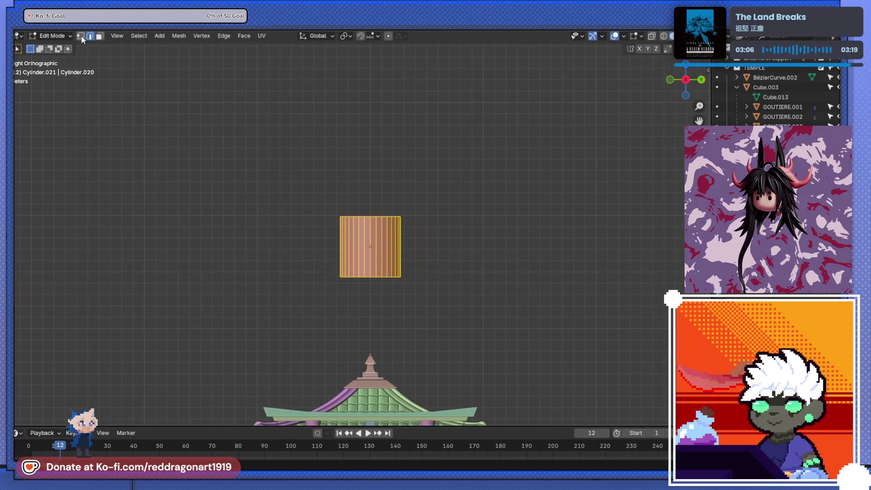
drag(315, 208, 436, 227)
key(g)
key(z)
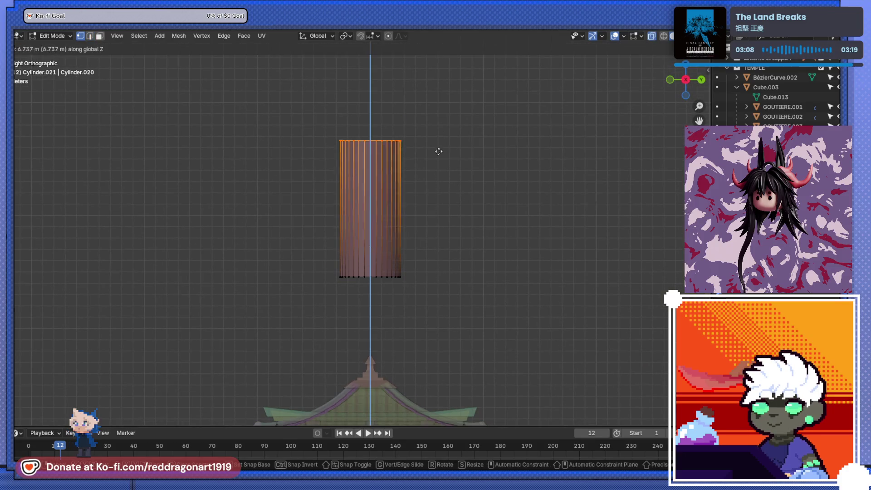
click(441, 86)
scroll(390, 154, up, 1)
scroll(417, 144, up, 1)
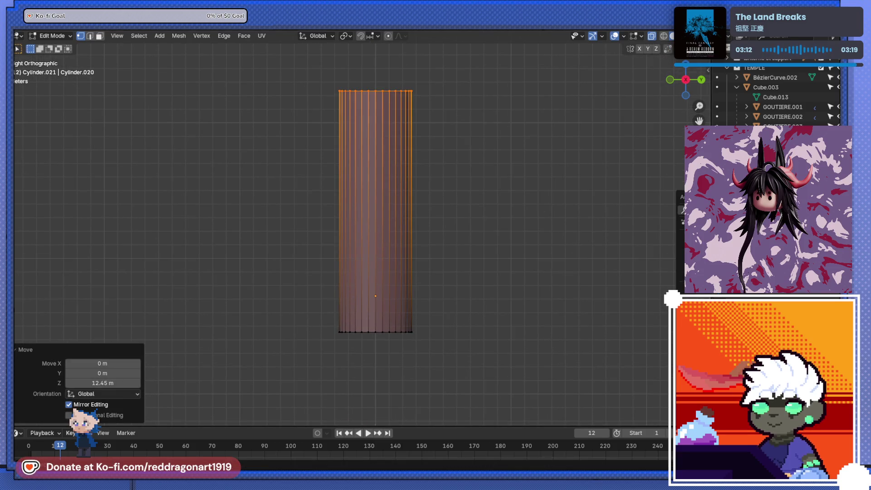
text(sub)
key(Return)
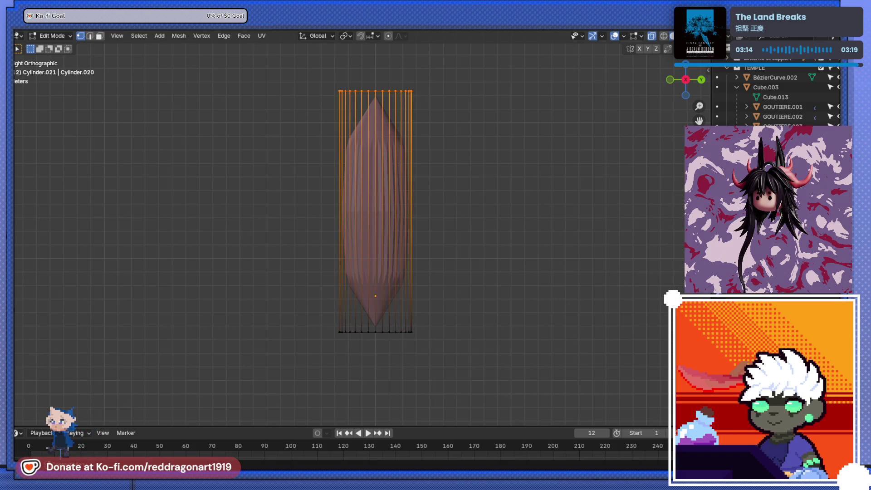
Step: Add two loop cuts, one near the top and one near the bottom of the pole
key(ctrl+r)
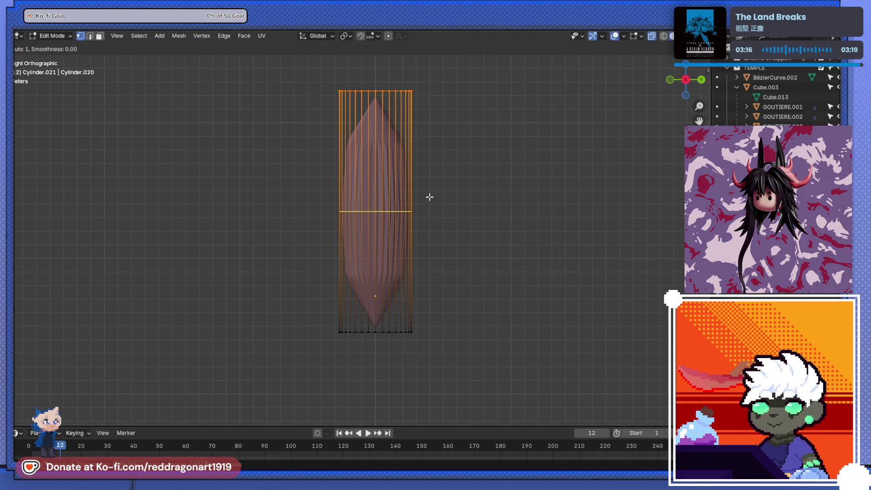
click(428, 195)
click(425, 90)
key(ctrl+r)
click(402, 218)
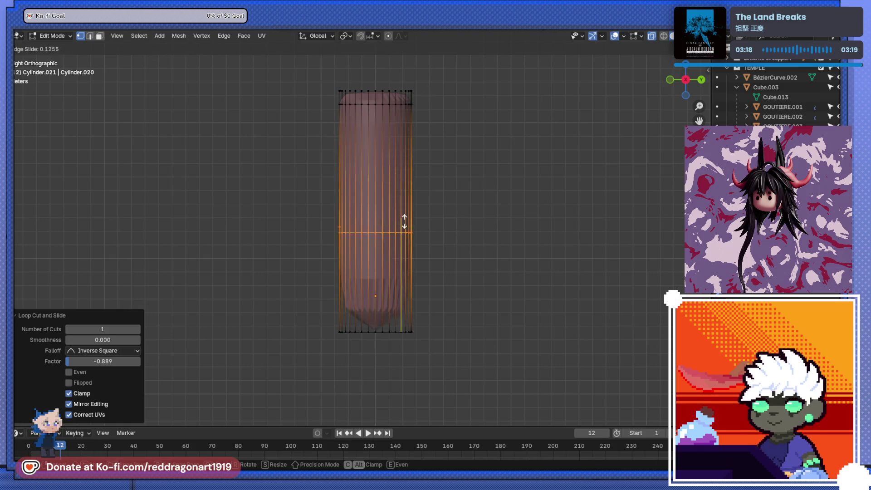
click(404, 303)
Step: Delete the cylinder's bottom face in face select mode and turn off see-through display
middle_drag(404, 304, 385, 238)
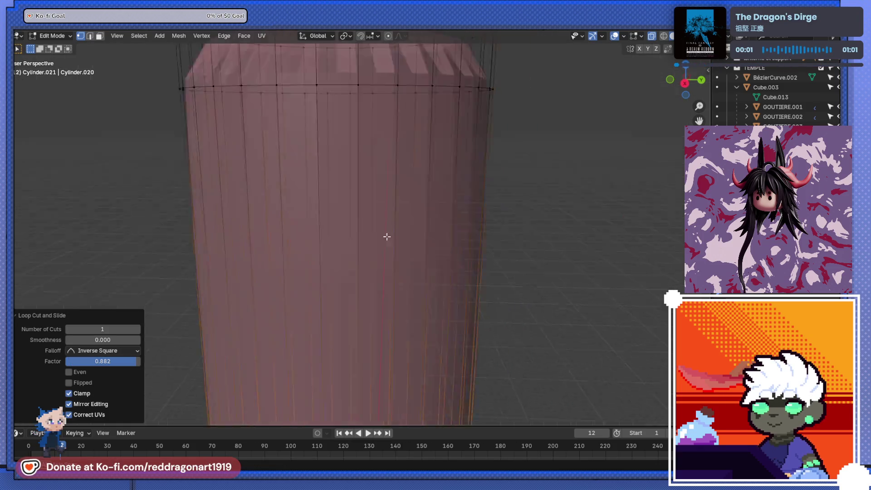
scroll(381, 246, down, 5)
scroll(375, 277, down, 3)
middle_drag(374, 276, 374, 170)
scroll(374, 171, up, 5)
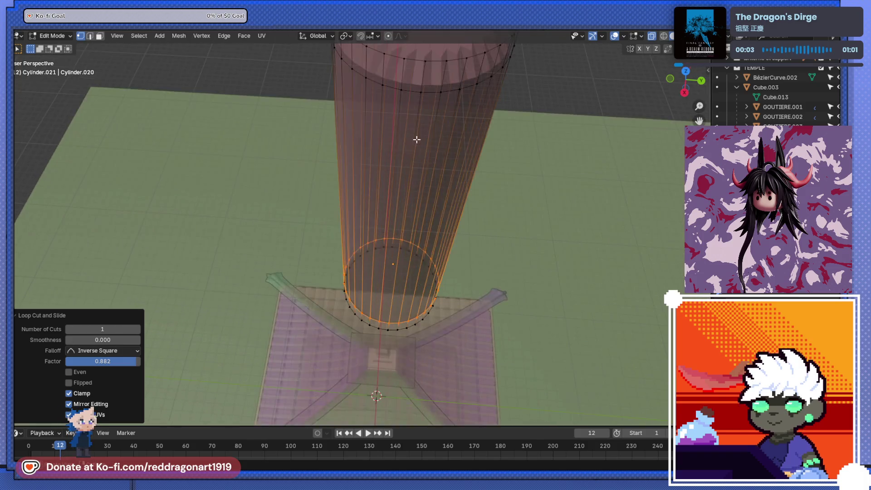
scroll(413, 141, down, 2)
click(99, 38)
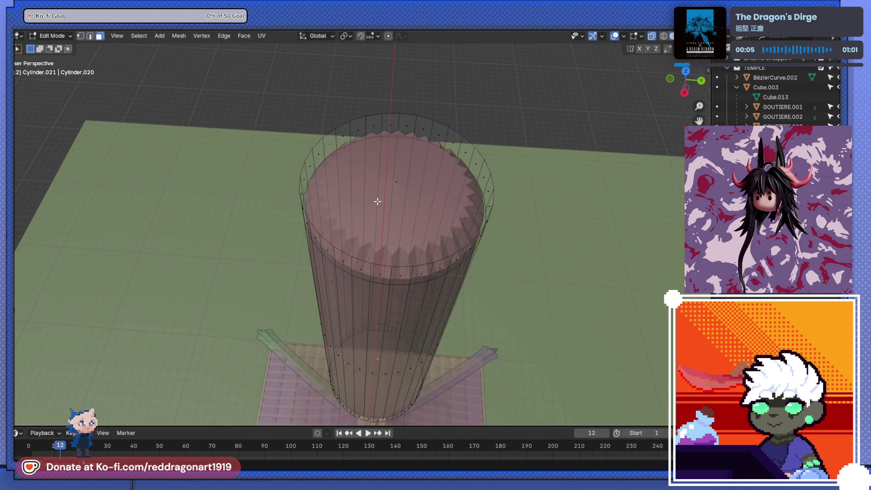
scroll(406, 191, down, 5)
mouse_move(388, 204)
middle_down()
mouse_move(359, 91)
mouse_move(380, 151)
mouse_move(346, 189)
mouse_move(341, 161)
mouse_move(317, 137)
mouse_move(335, 232)
mouse_move(345, 209)
mouse_move(389, 220)
mouse_move(402, 247)
mouse_move(415, 227)
middle_up()
scroll(366, 157, up, 5)
click(317, 134)
key(x)
click(317, 134)
key(Tab)
scroll(320, 136, down, 4)
key(Tab)
key(alt+z)
scroll(358, 191, up, 5)
scroll(359, 192, down, 3)
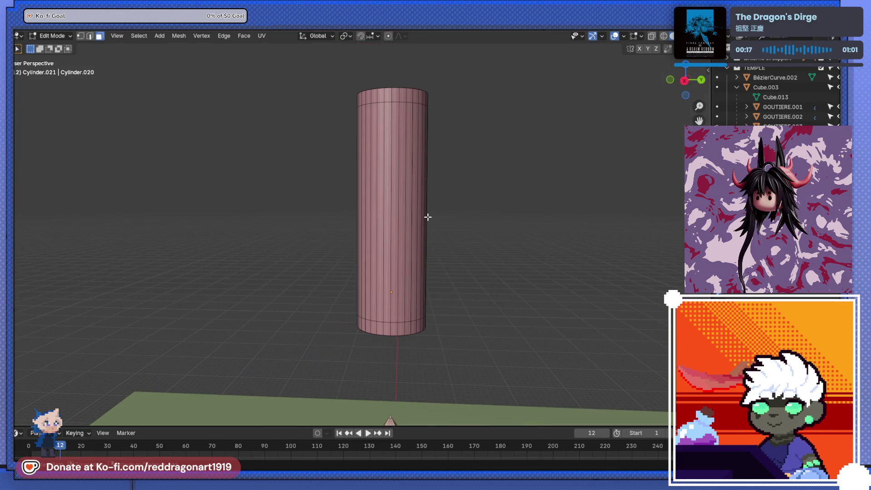
Step: Add a middle loop cut and delete the cylinder's lower faces
key(ctrl+r)
click(424, 215)
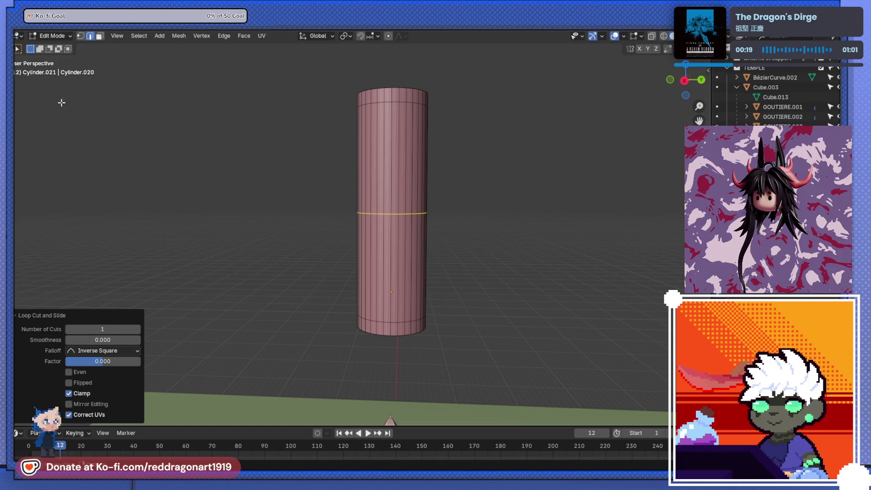
key(KP_3)
mouse_move(322, 212)
shift+middle_down()
mouse_move(472, 225)
mouse_move(380, 205)
mouse_move(331, 176)
shift+middle_up()
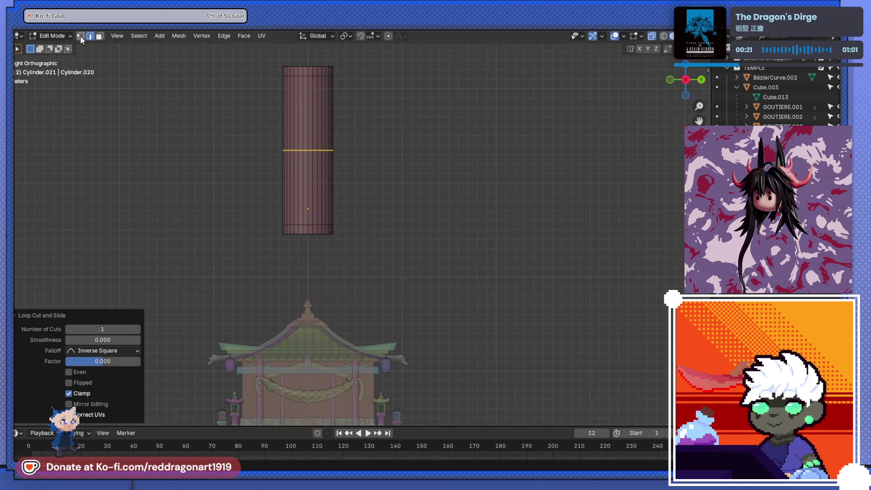
click(99, 37)
drag(229, 170, 335, 214)
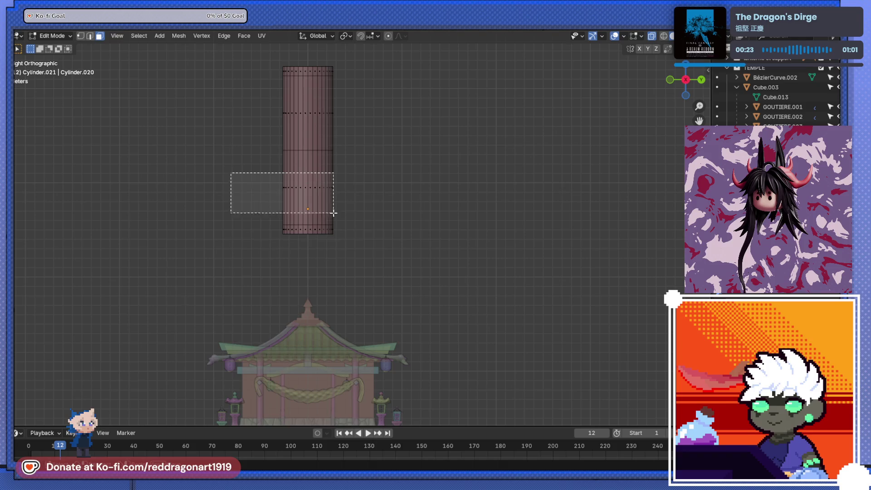
key(x)
click(399, 261)
shift+middle_drag(400, 261, 389, 223)
scroll(389, 223, up, 3)
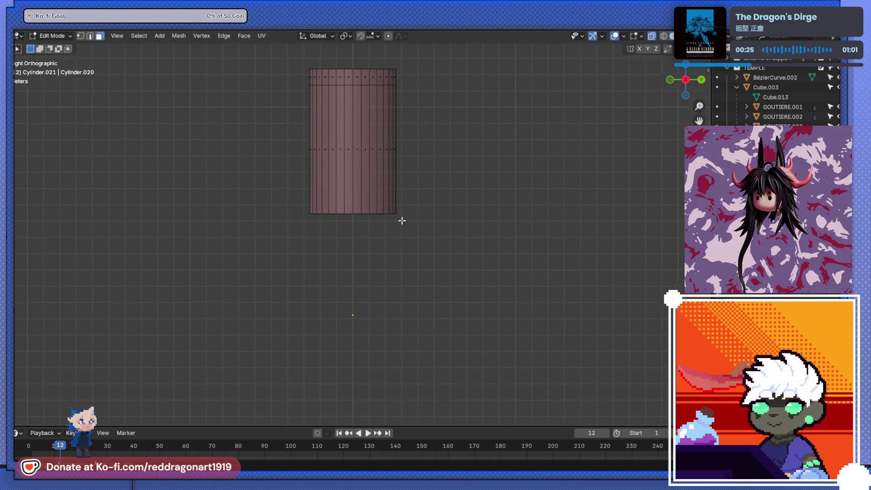
Step: Select the whole upper section and move it along Z down, then up 0.85 m onto the other cylinder
key(shift+a)
key(Escape)
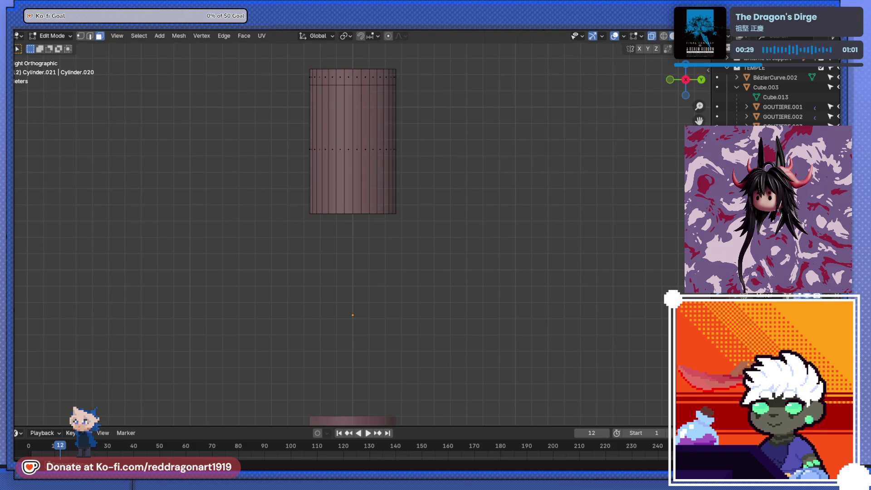
scroll(402, 320, down, 3)
key(a)
key(g)
key(z)
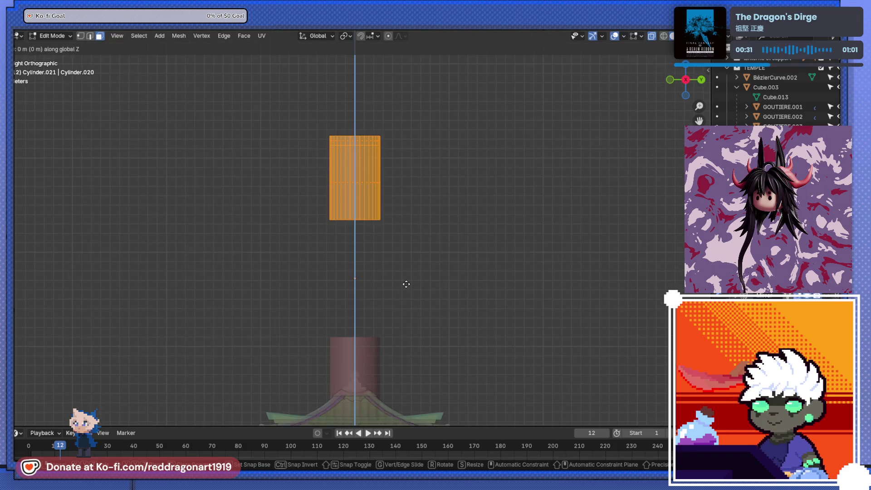
click(405, 343)
key(g)
key(z)
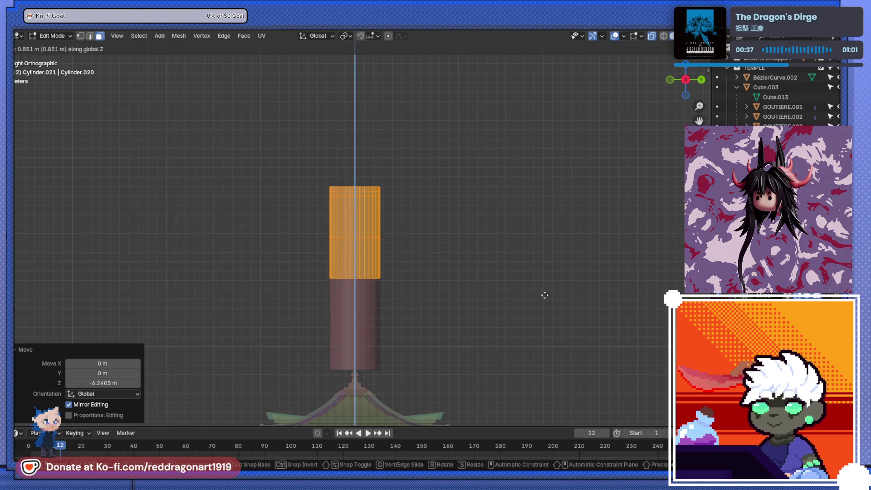
click(544, 295)
middle_drag(545, 295, 465, 241)
scroll(416, 201, up, 3)
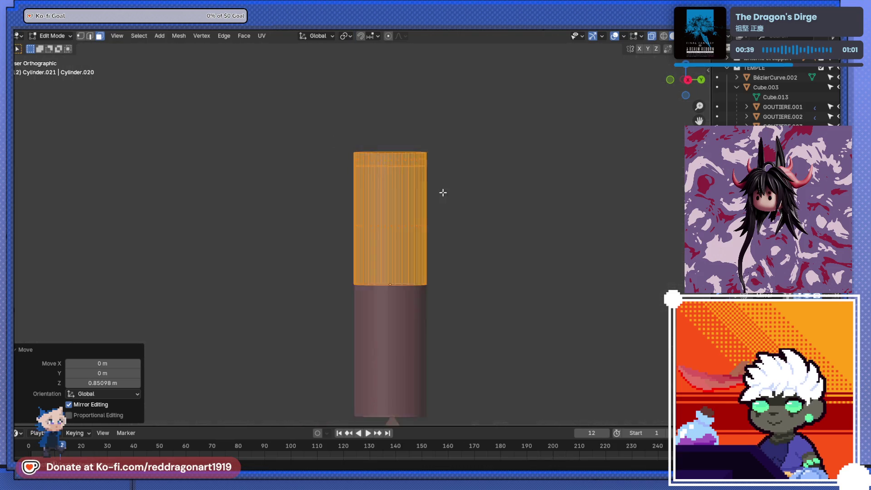
key(KP_3)
scroll(447, 193, up, 2)
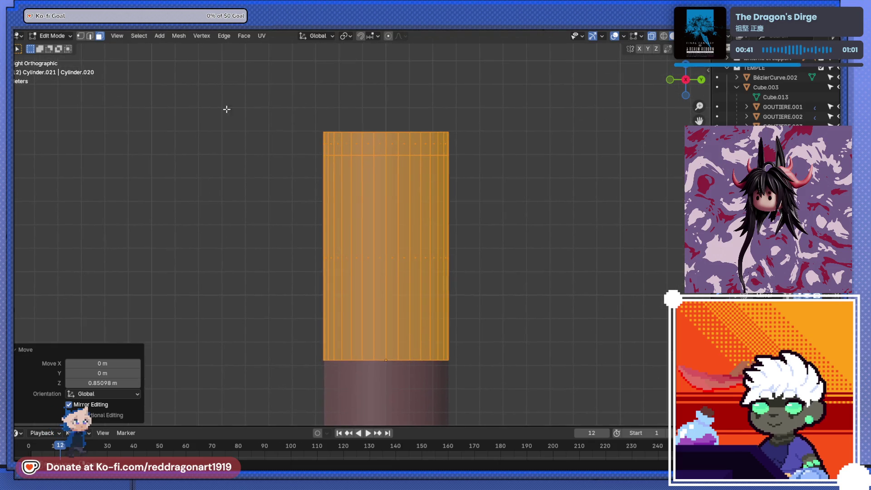
Step: Extrude the top band of faces along normals into a thicker rim and add an edge loop just below it
click(275, 141)
drag(463, 149, 471, 150)
key(alt+e)
click(471, 149)
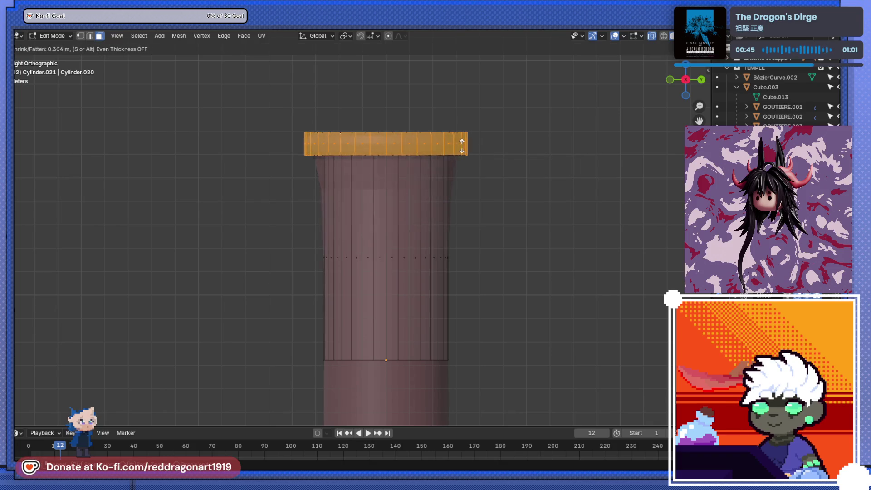
click(461, 145)
scroll(424, 172, up, 5)
middle_drag(424, 173, 430, 175)
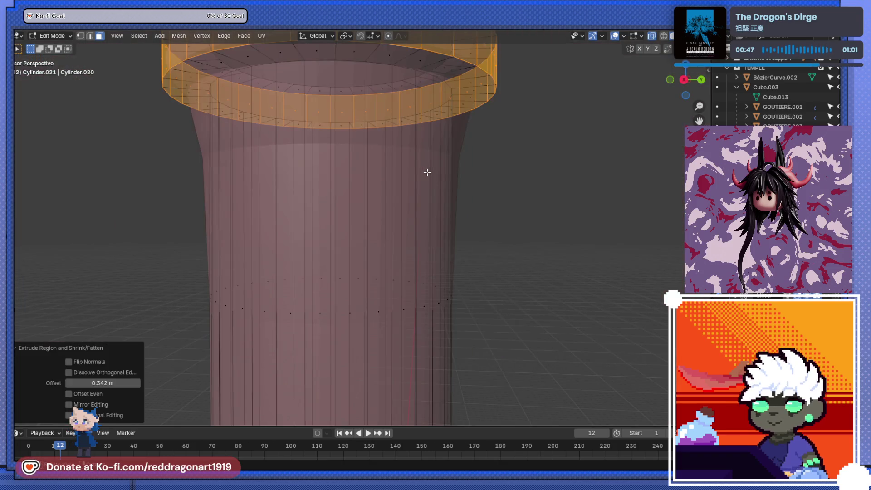
key(ctrl+r)
click(430, 175)
click(417, 356)
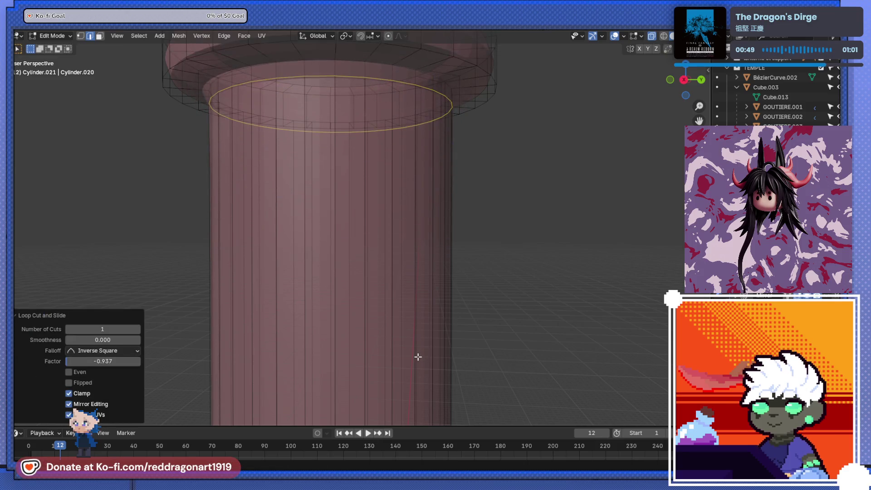
scroll(372, 303, down, 4)
scroll(372, 302, up, 3)
Step: Scale the top rim faces down to about 0.92 to narrow the rim slightly
key(KP_3)
scroll(499, 277, up, 3)
mouse_move(508, 185)
shift+middle_down()
mouse_move(475, 263)
mouse_move(435, 237)
shift+middle_up()
scroll(475, 259, down, 4)
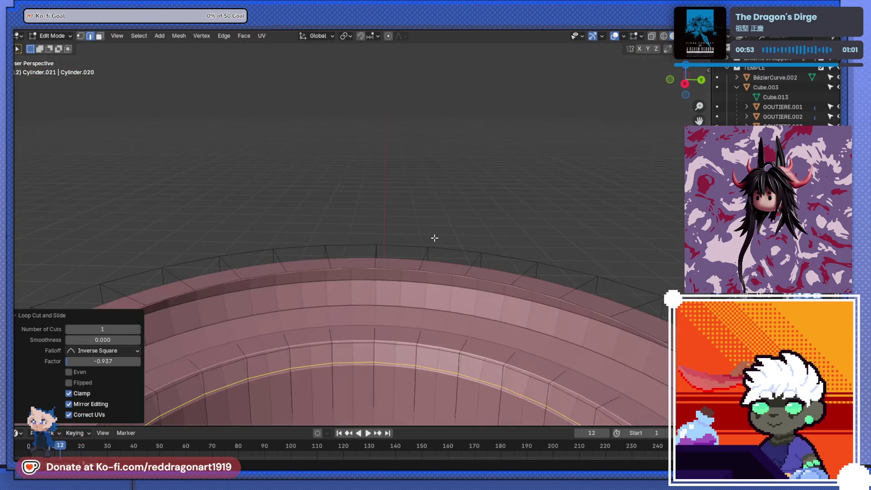
scroll(436, 238, down, 5)
middle_drag(401, 315, 401, 225)
scroll(400, 226, up, 1)
scroll(387, 189, up, 2)
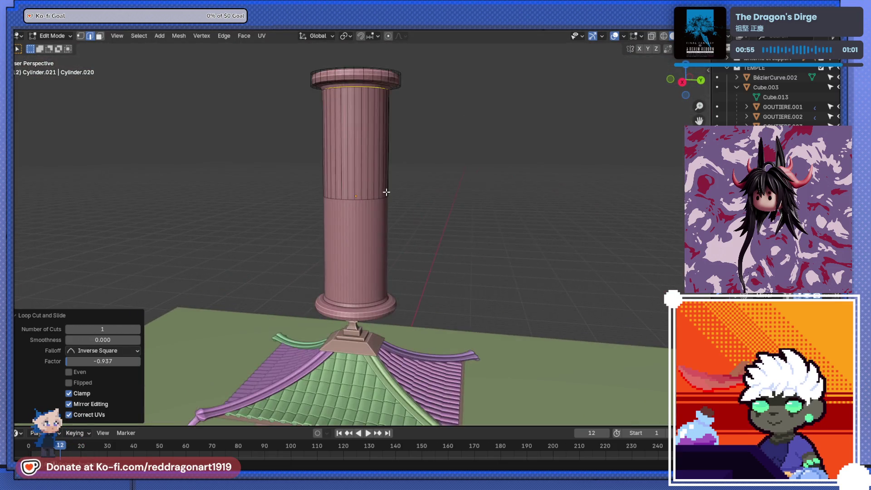
key(KP_3)
scroll(393, 282, up, 3)
shift+middle_drag(394, 281, 374, 255)
scroll(311, 120, up, 1)
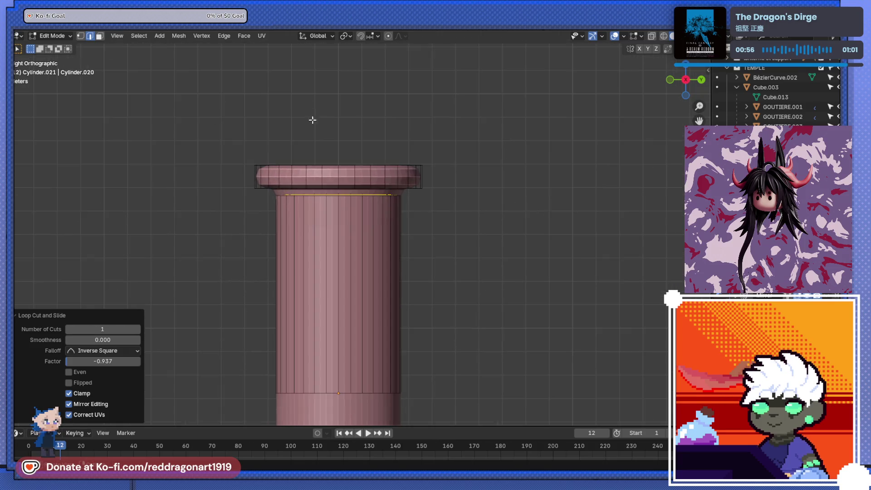
scroll(314, 185, up, 3)
key(alt+z)
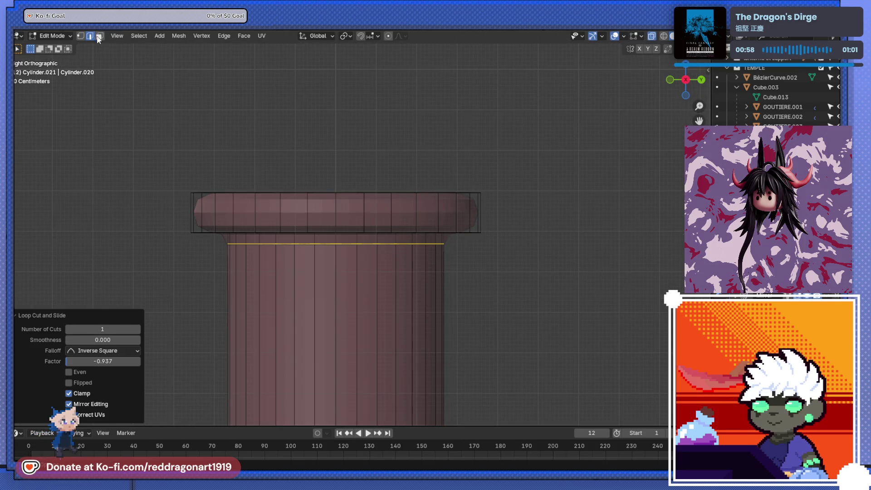
click(99, 36)
mouse_move(109, 145)
mouse_down()
mouse_move(525, 218)
mouse_move(530, 227)
mouse_up()
key(s)
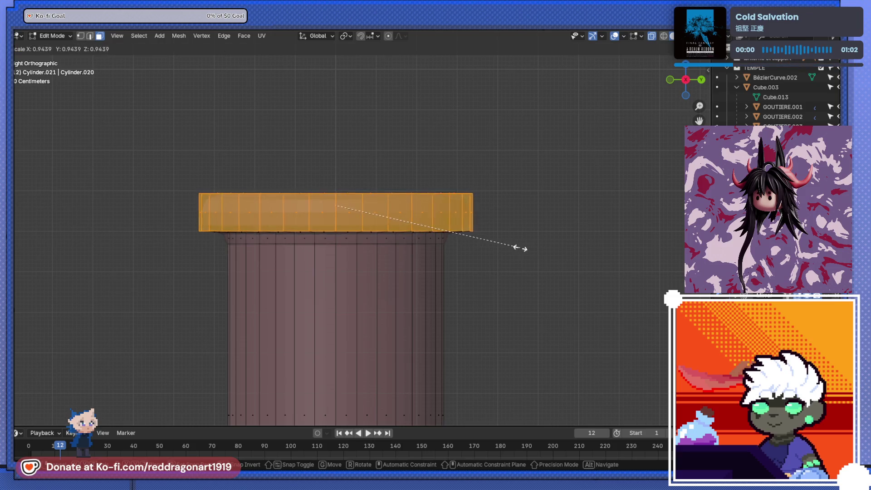
click(518, 249)
key(alt+z)
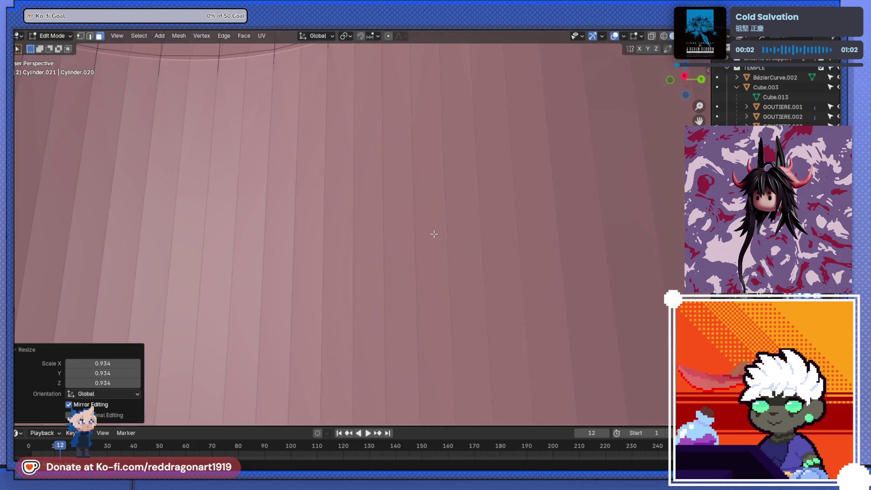
middle_drag(442, 252, 438, 252)
scroll(442, 250, down, 2)
key(s)
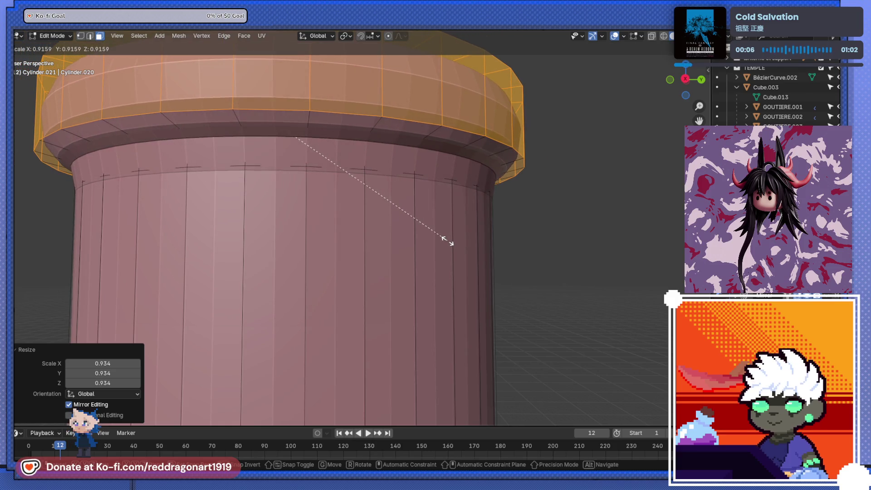
click(444, 240)
scroll(461, 260, down, 4)
Step: Return to Object Mode and apply the column's modifier with Ctrl+A
mouse_move(461, 261)
shift+middle_down()
mouse_move(430, 130)
mouse_move(442, 240)
mouse_move(398, 263)
mouse_move(340, 245)
mouse_move(360, 340)
mouse_move(367, 298)
shift+middle_up()
key(Tab)
scroll(443, 240, down, 3)
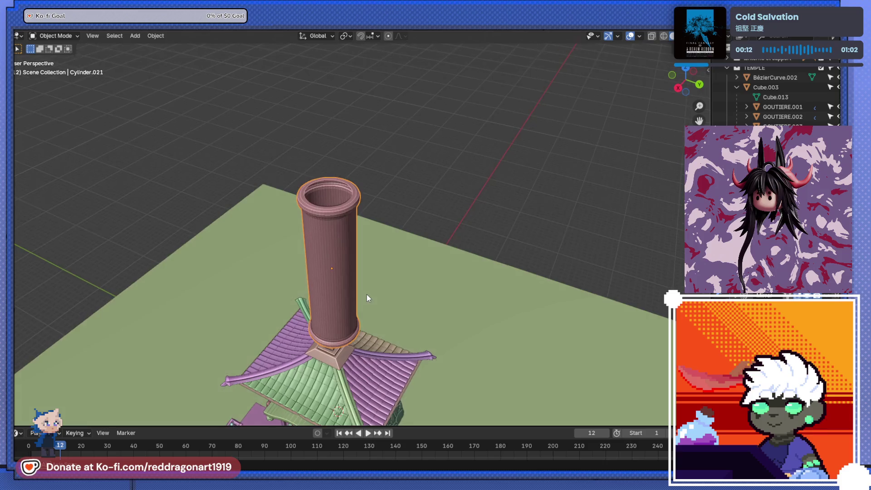
scroll(366, 297, up, 4)
key(shift+a)
key(Escape)
scroll(480, 317, down, 2)
mouse_move(480, 317)
middle_down()
mouse_move(516, 282)
mouse_move(479, 223)
mouse_move(485, 176)
mouse_move(465, 324)
mouse_move(482, 272)
middle_up()
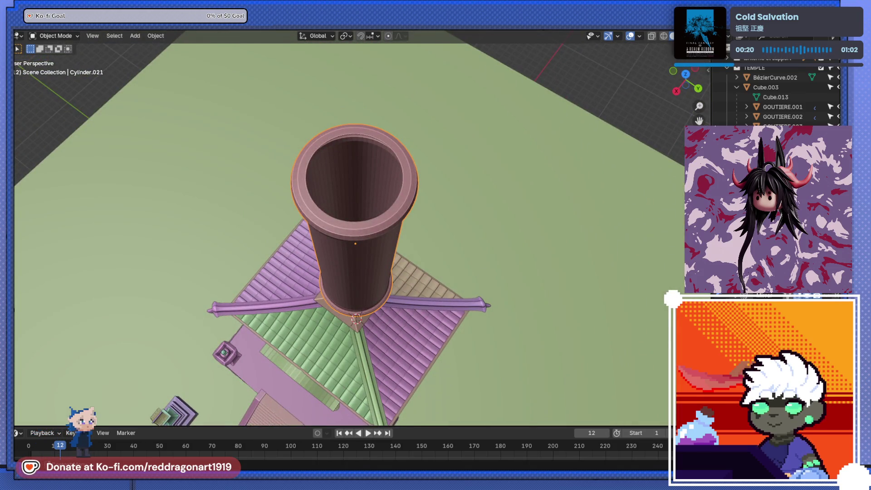
mouse_move(482, 272)
middle_down()
mouse_move(397, 190)
mouse_move(404, 310)
mouse_move(367, 284)
mouse_move(381, 270)
mouse_move(438, 262)
mouse_move(422, 250)
mouse_move(431, 274)
mouse_move(474, 279)
middle_up()
key(alt+z)
key(alt+z)
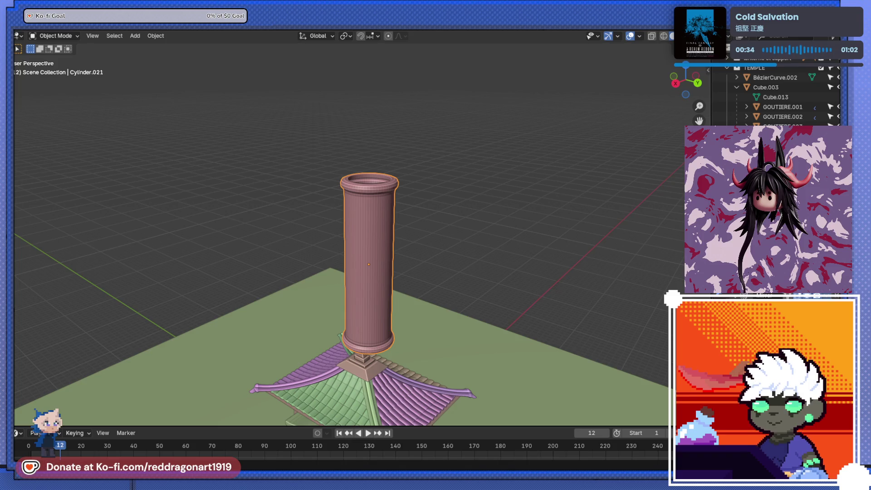
key(ctrl+a)
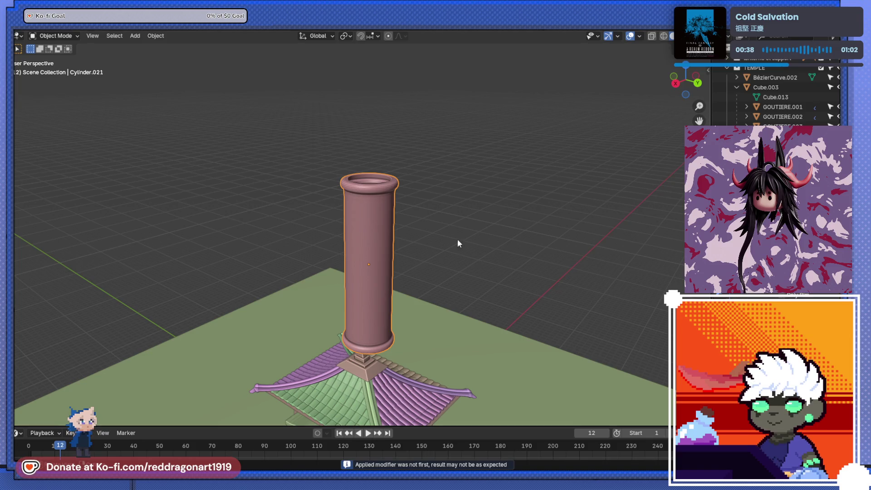
Step: Give the cylinder smooth shading and extend it into a taller pole
right_click(376, 228)
click(360, 196)
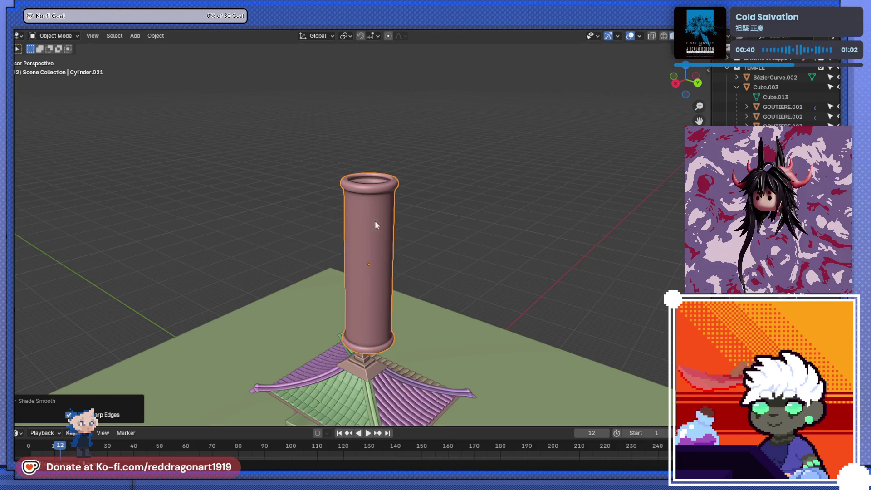
middle_drag(374, 221, 383, 149)
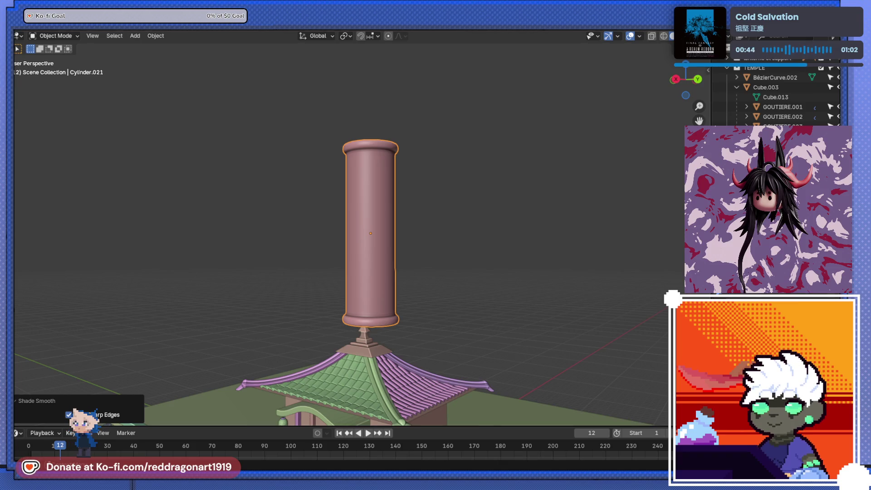
click(643, 219)
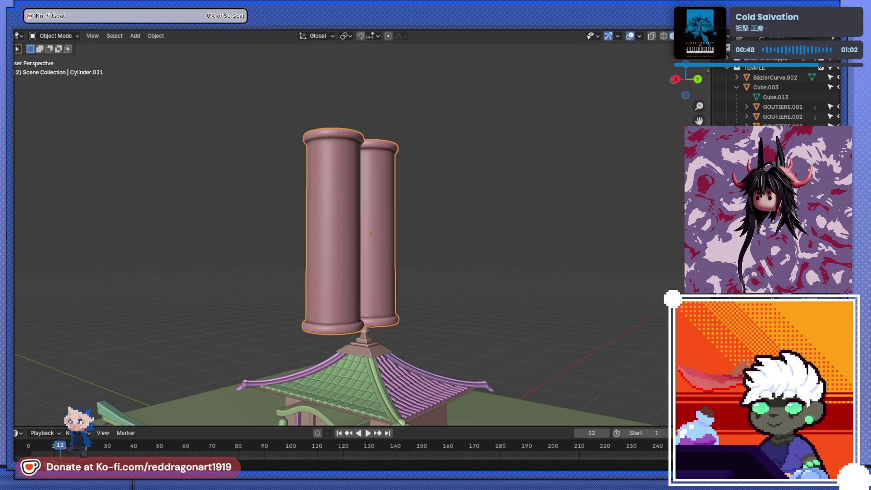
key(ctrl+z)
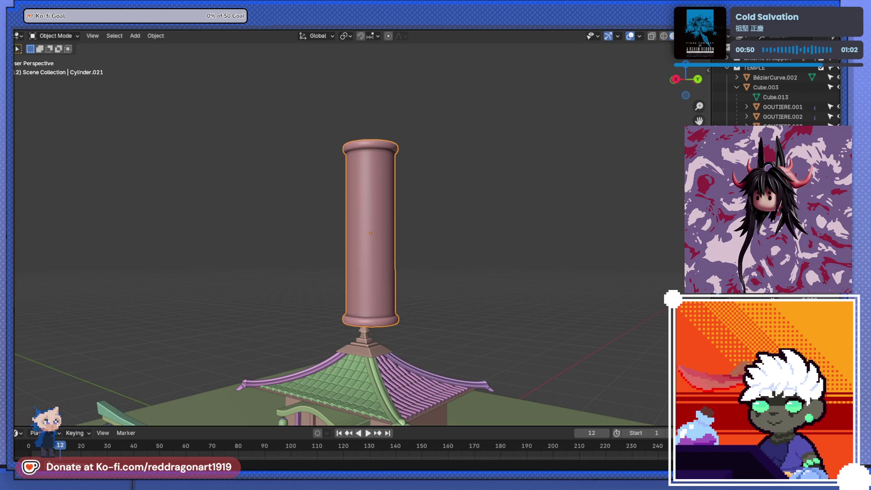
key(ctrl+z)
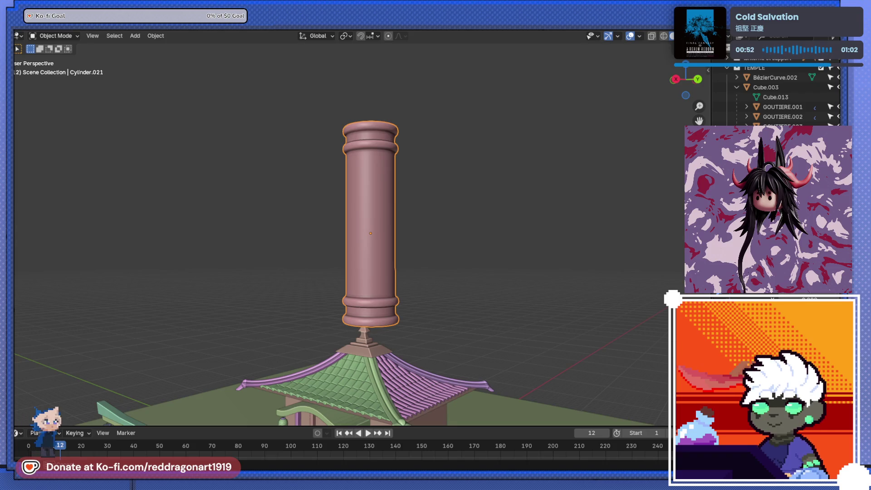
key(ctrl+z)
Step: Move the ring moulding down the column and extend the pole with more ringed segments
middle_drag(448, 239, 423, 309)
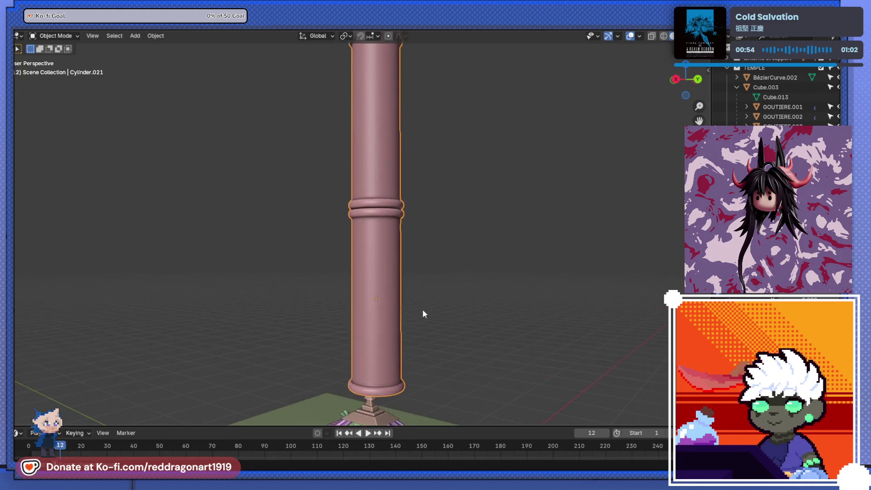
key(KP_3)
scroll(373, 318, up, 4)
scroll(459, 233, up, 1)
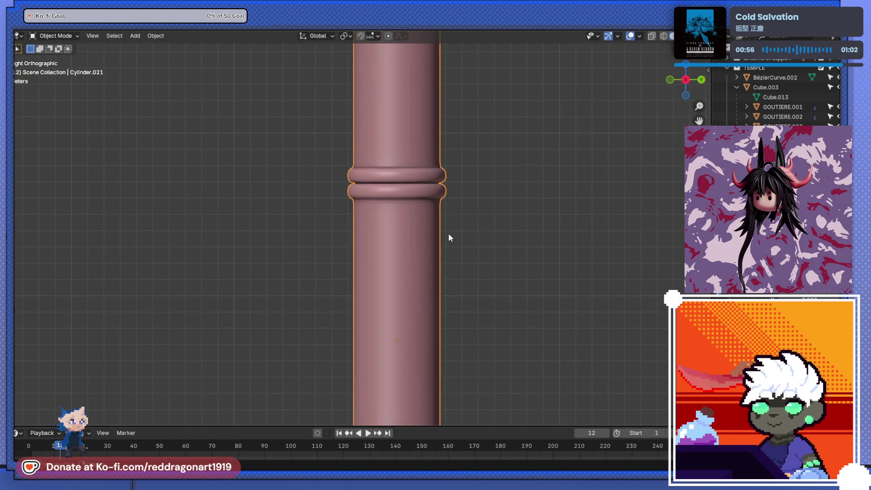
scroll(448, 233, up, 1)
shift+middle_drag(479, 224, 485, 264)
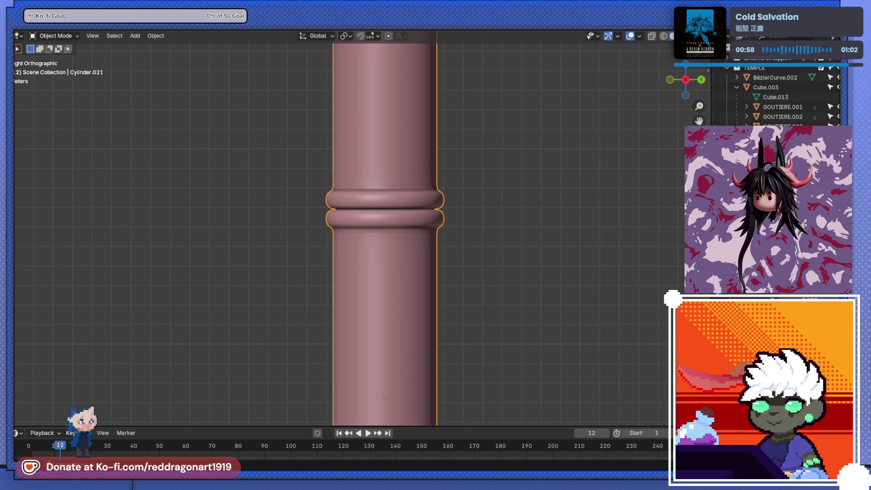
key(ctrl+z)
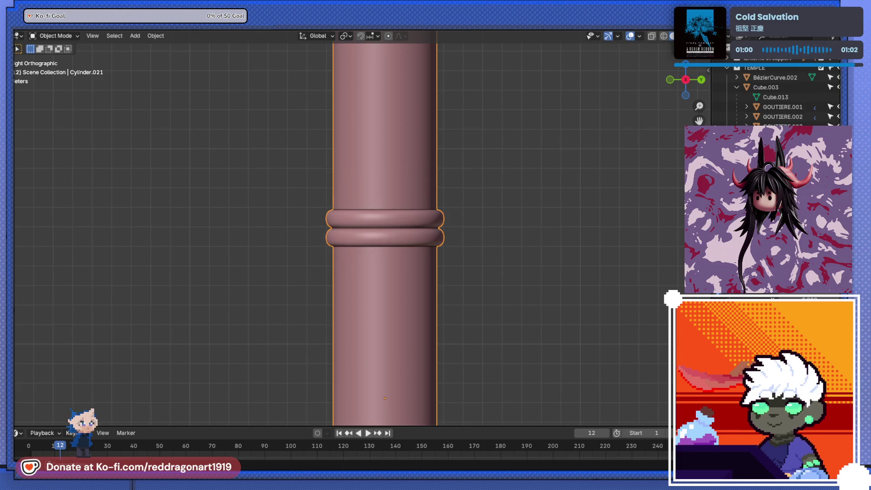
scroll(434, 302, down, 7)
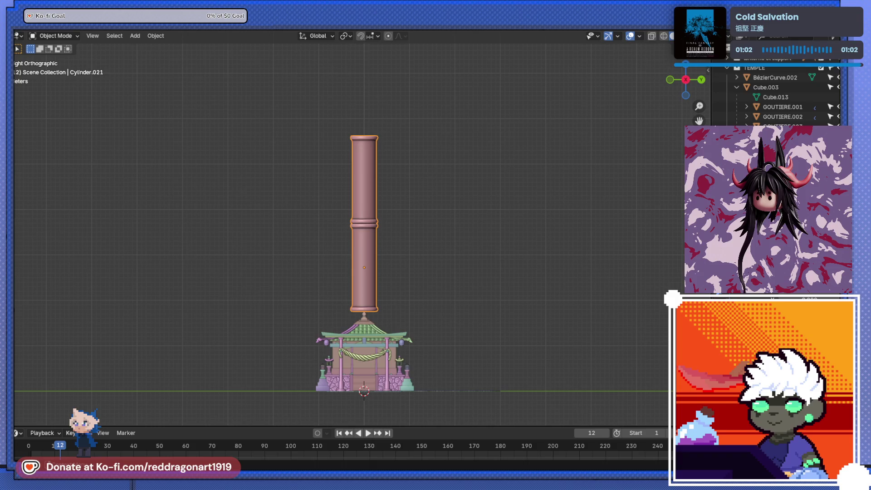
key(ctrl+z)
scroll(370, 253, down, 1)
scroll(384, 257, down, 4)
scroll(384, 258, up, 2)
Step: Move the pole toward the temple, shrink it, and place it from the top view
shift+middle_drag(384, 236, 367, 228)
key(g)
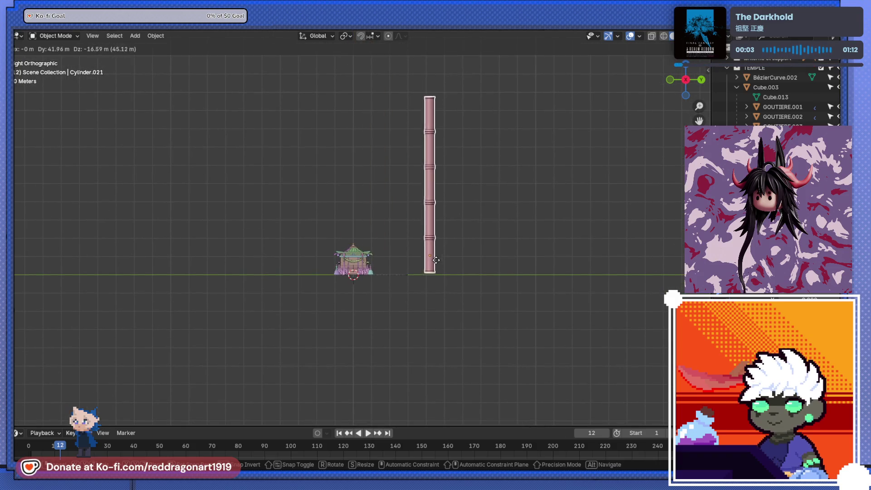
click(427, 260)
key(s)
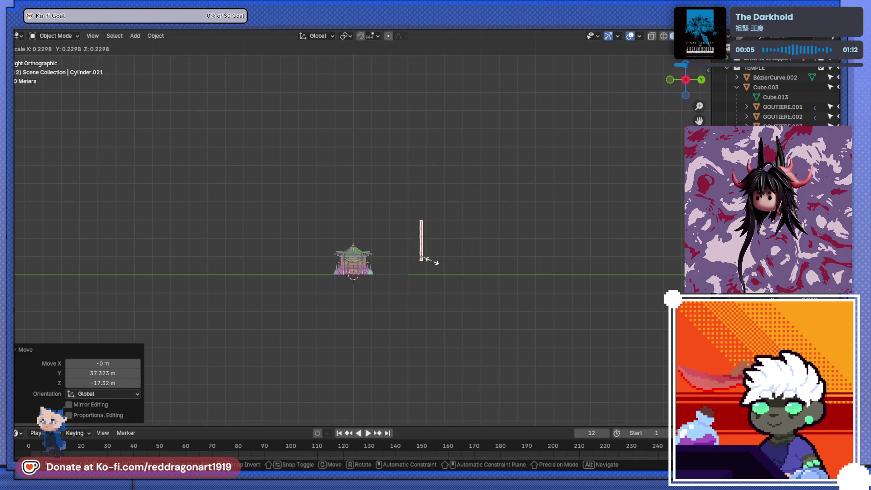
click(415, 261)
key(KP_7)
key(g)
click(413, 286)
mouse_move(412, 286)
middle_down()
mouse_move(371, 302)
mouse_move(360, 274)
middle_up()
scroll(397, 326, up, 5)
scroll(386, 320, up, 2)
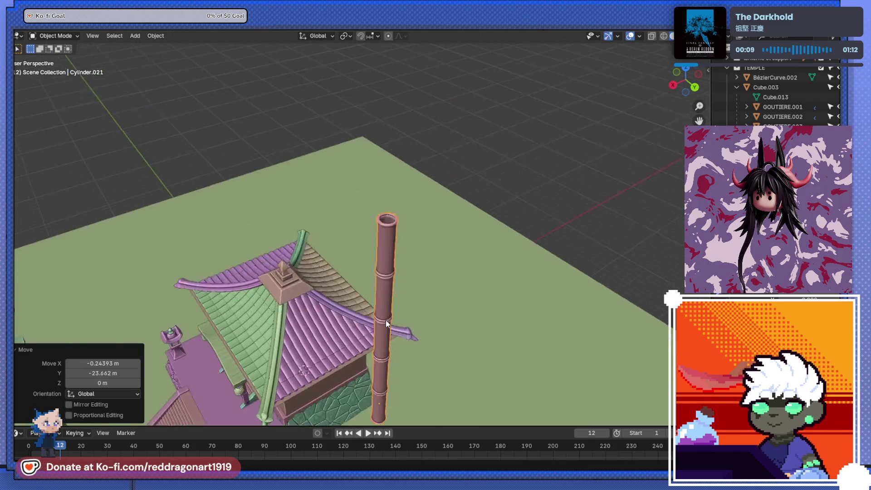
scroll(360, 248, up, 2)
Step: From the back view, reposition the pole beside the temple's stepped base and shrink it further
key(ctrl+KP_1)
key(g)
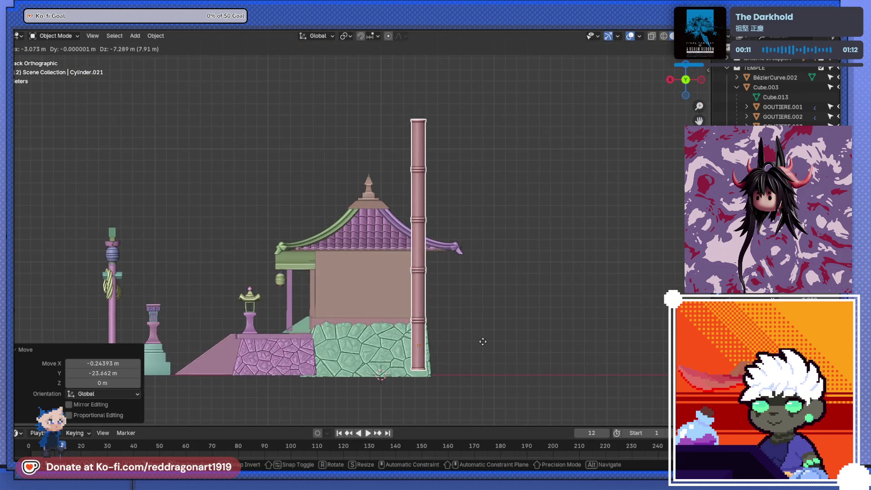
click(487, 348)
mouse_move(467, 359)
middle_down()
mouse_move(452, 341)
mouse_move(486, 372)
middle_up()
key(s)
click(451, 345)
mouse_move(451, 346)
middle_down()
mouse_move(462, 314)
mouse_move(423, 231)
middle_up()
Step: Lower the pole along Z until it rests on the ground beside the green stone wall
key(g)
key(z)
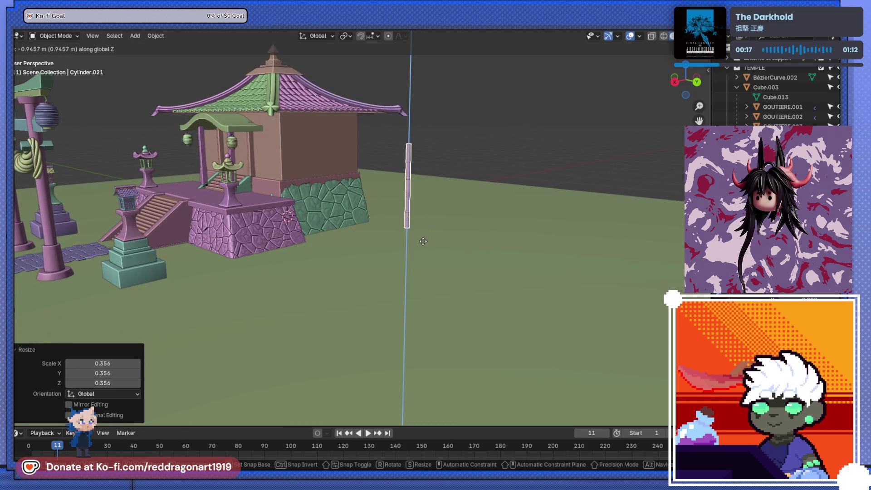
click(420, 243)
scroll(436, 228, up, 3)
scroll(476, 235, up, 2)
middle_drag(525, 242, 427, 252)
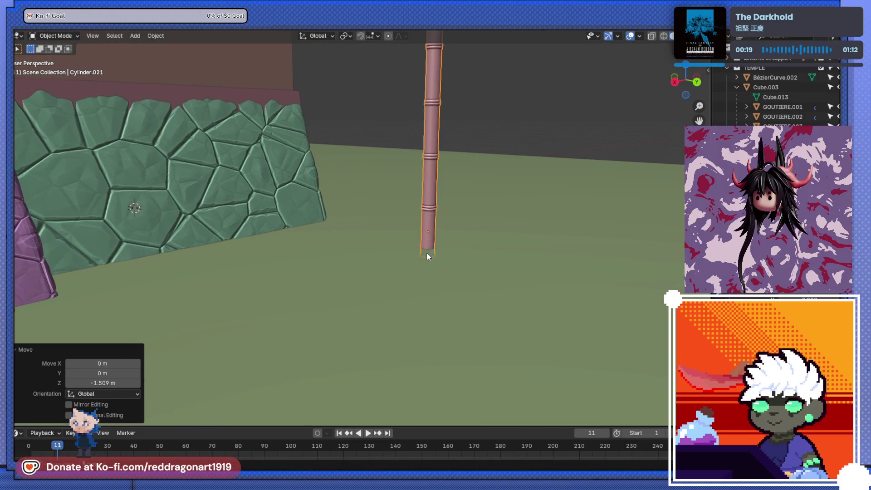
key(g)
key(z)
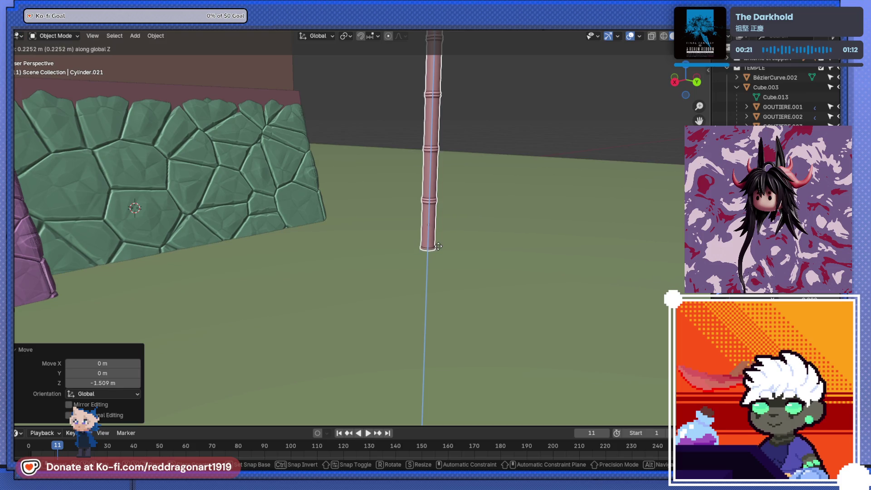
click(438, 245)
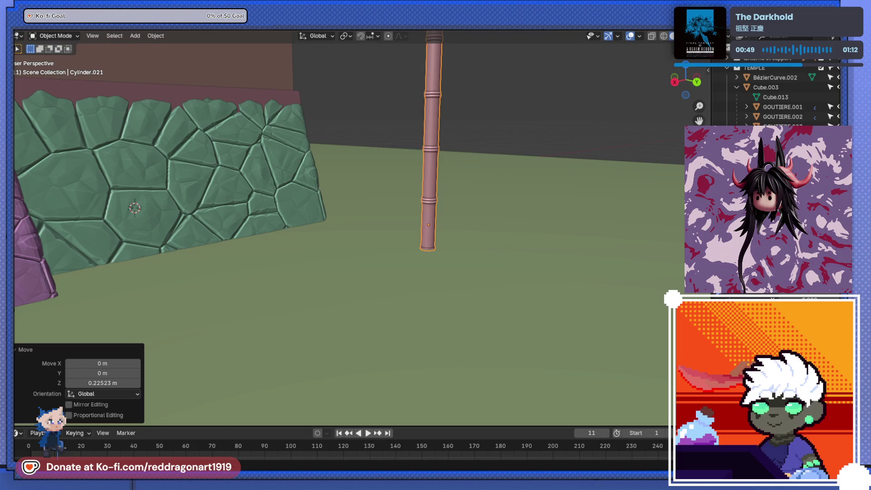
mouse_move(355, 379)
alt+middle_down()
mouse_move(451, 208)
mouse_move(414, 243)
mouse_move(425, 380)
mouse_move(425, 251)
alt+middle_up()
Step: In Edit Mode, widen the pole's joint ring, redoing it with only the ring's upper rows selected
key(Tab)
scroll(429, 245, up, 2)
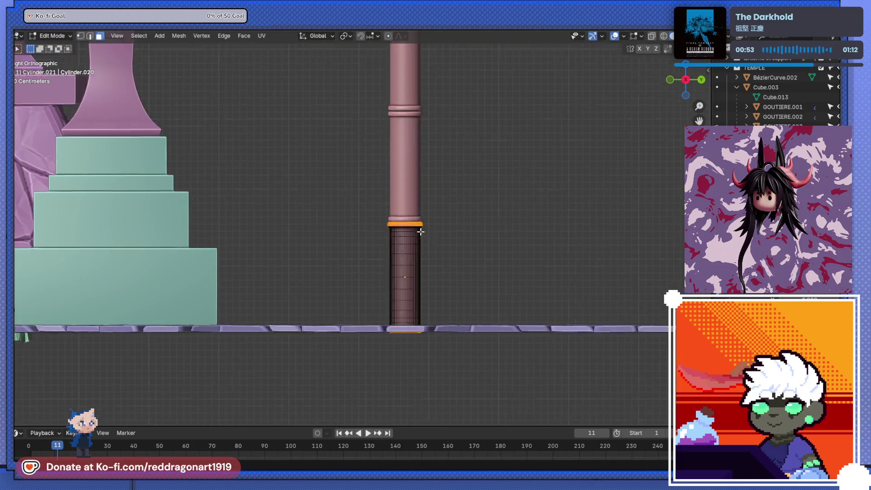
scroll(415, 198, up, 3)
drag(286, 132, 448, 175)
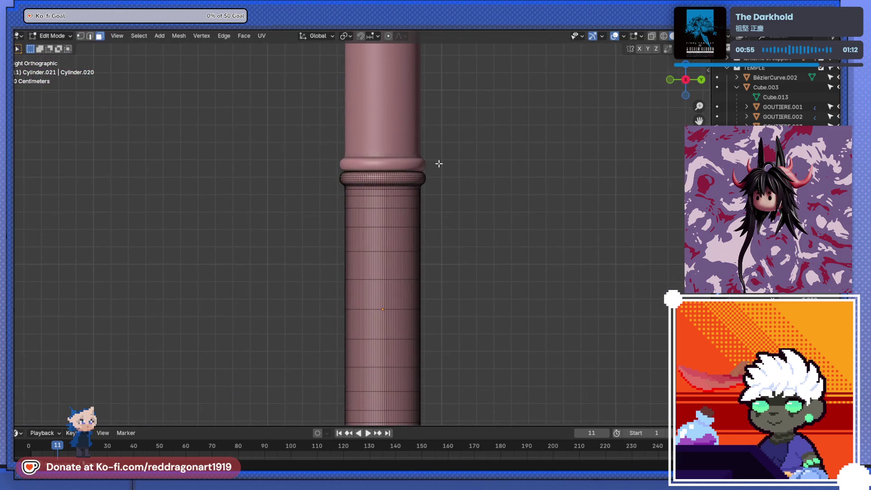
scroll(449, 167, up, 2)
scroll(457, 171, up, 2)
drag(239, 59, 606, 129)
shift+middle_drag(561, 146, 539, 191)
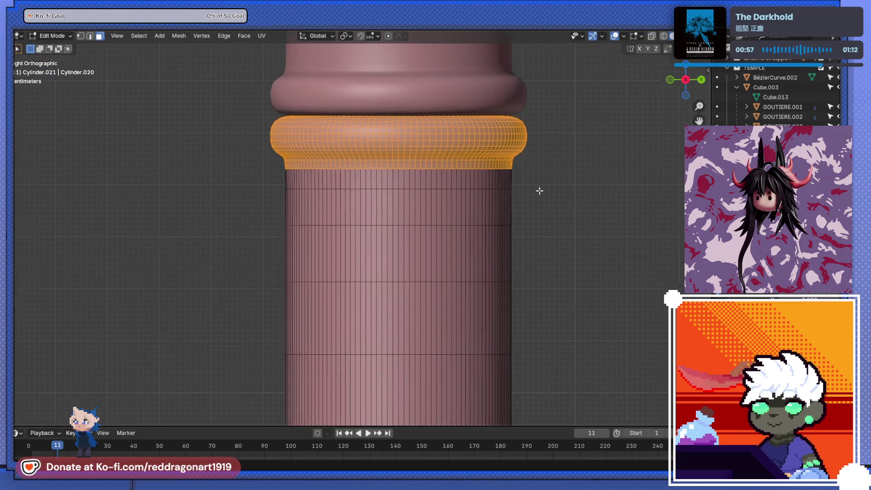
key(s)
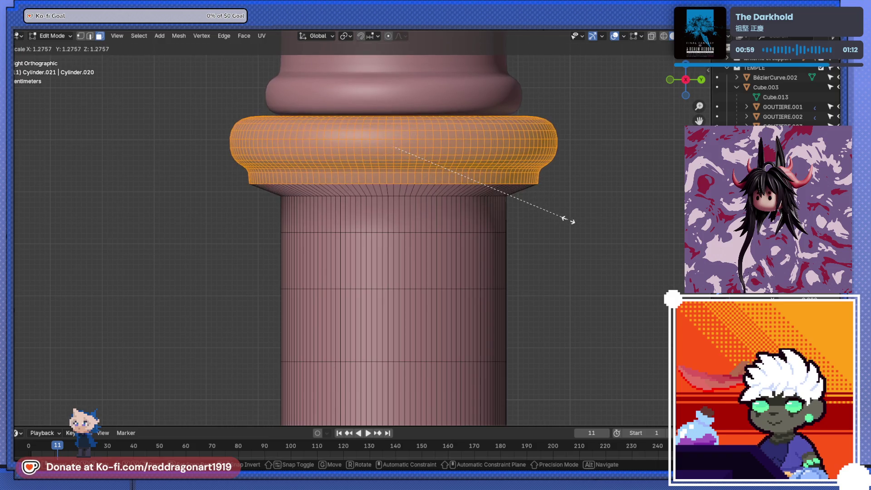
click(562, 207)
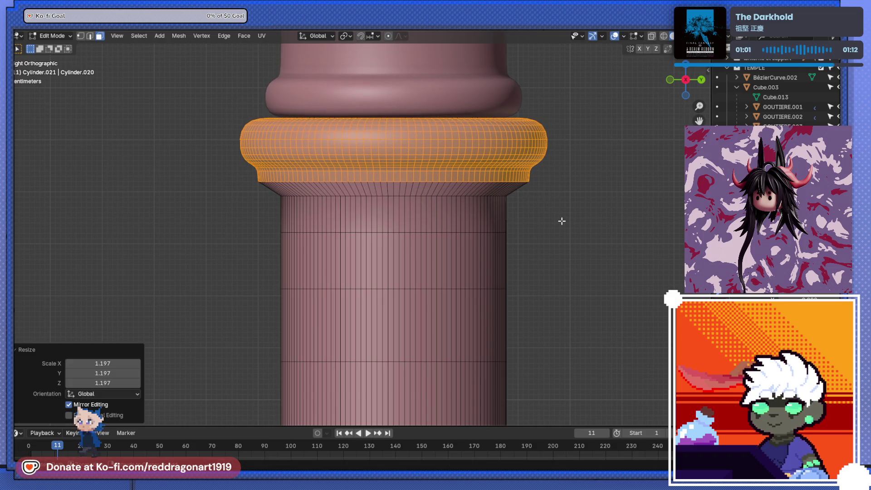
key(ctrl+z)
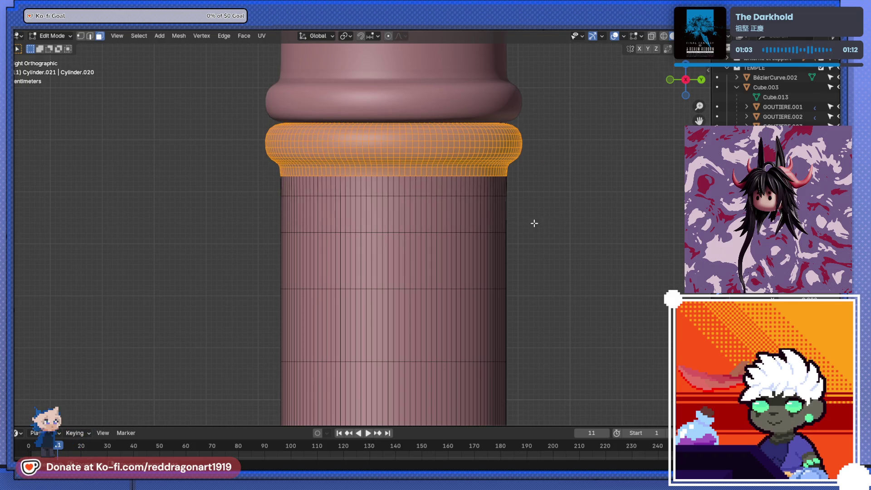
ctrl+drag(224, 169, 573, 240)
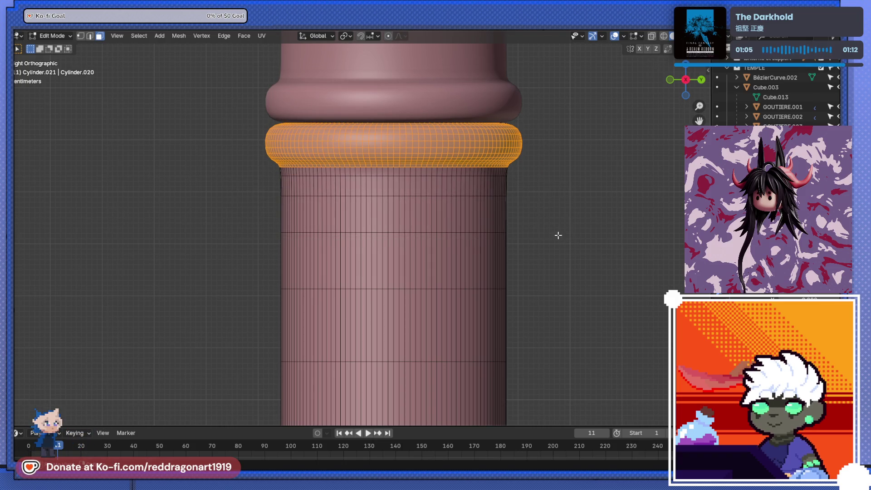
key(s)
click(575, 240)
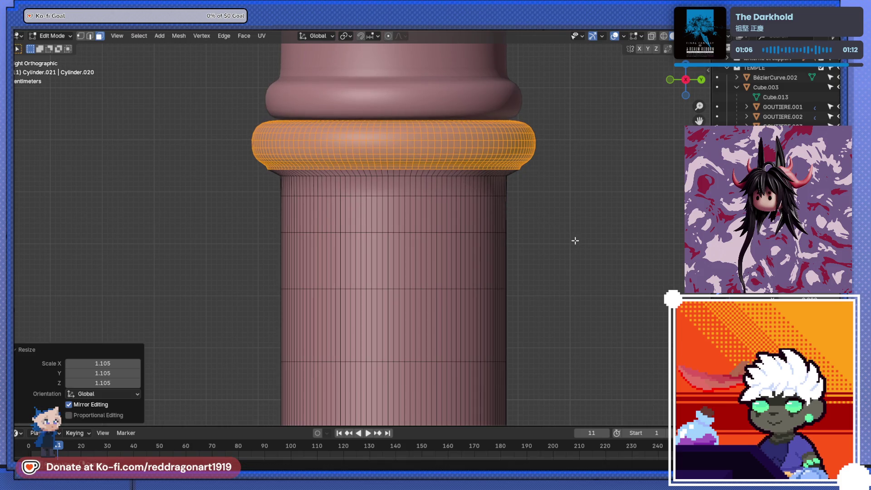
Step: Scale out the edge loop below the ring and bevel it into a five-segment flared band
click(89, 35)
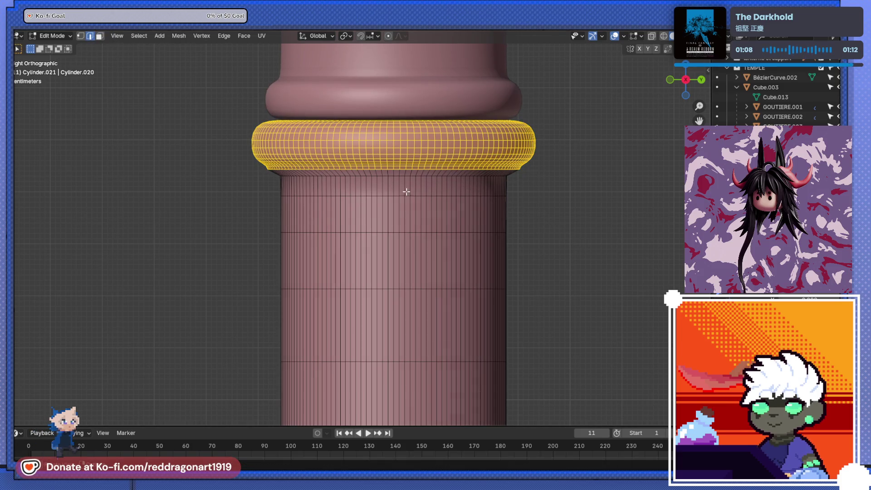
key(alt+a)
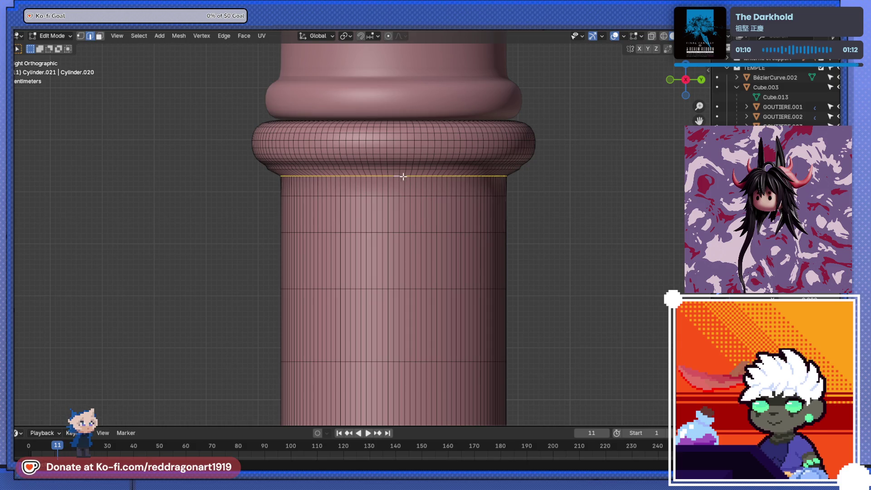
key(s)
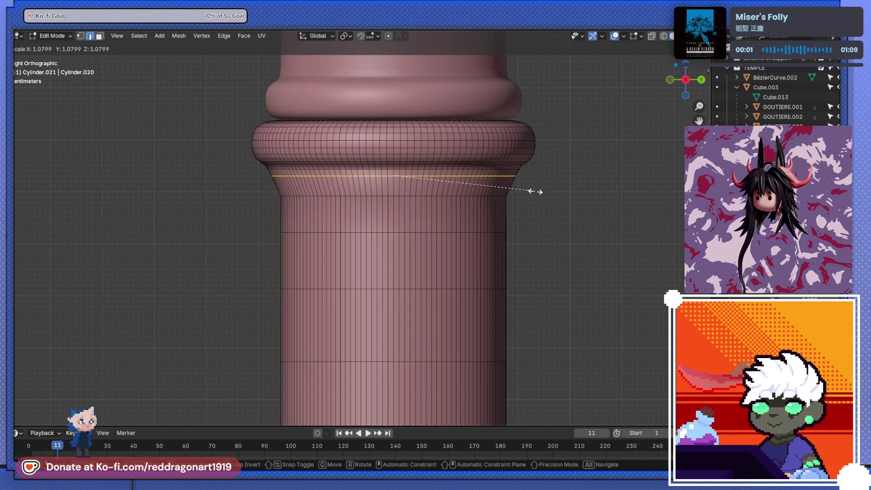
click(536, 191)
scroll(531, 218, up, 2)
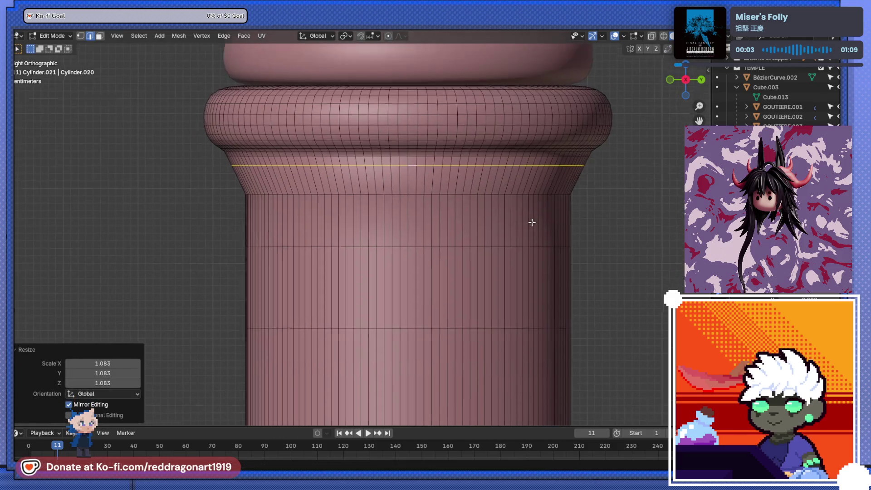
scroll(534, 238, up, 1)
scroll(538, 228, up, 1)
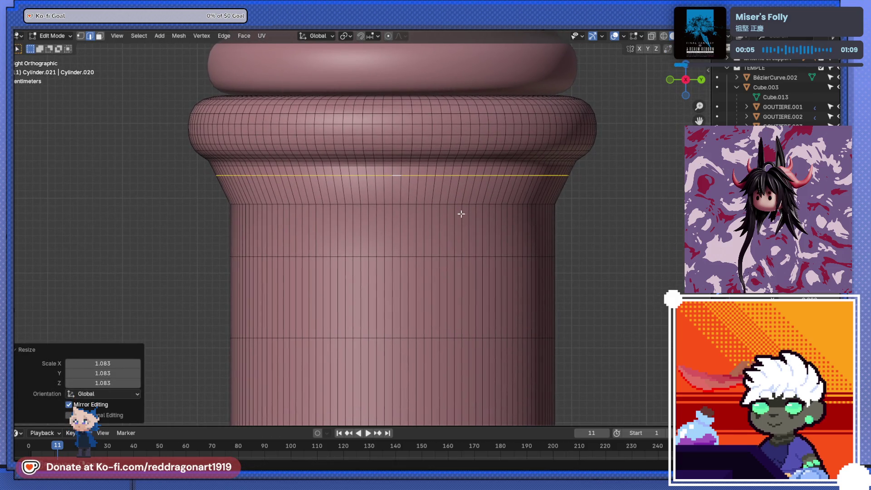
key(alt+a)
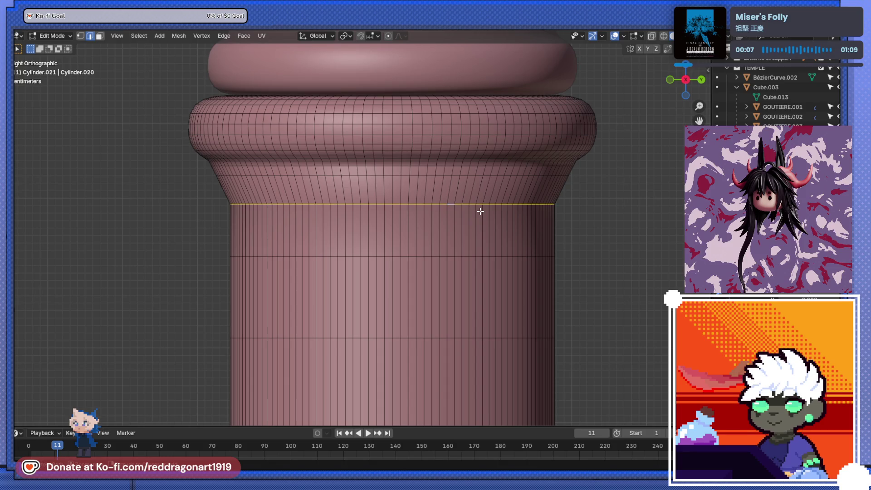
key(ctrl+b)
click(502, 236)
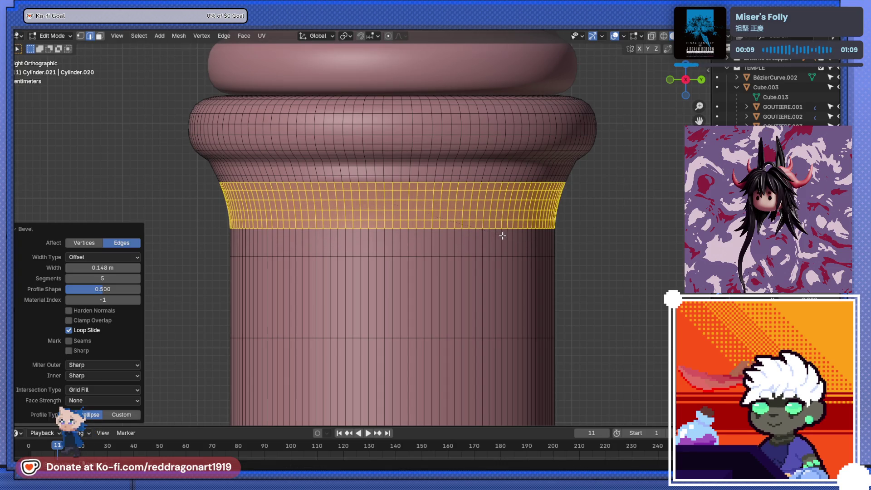
key(Tab)
scroll(585, 239, down, 2)
scroll(510, 242, down, 2)
mouse_move(456, 245)
middle_down()
mouse_move(422, 209)
mouse_move(369, 227)
mouse_move(372, 236)
mouse_move(390, 236)
middle_up()
key(Tab)
key(ctrl+z)
key(ctrl+z)
key(ctrl+z)
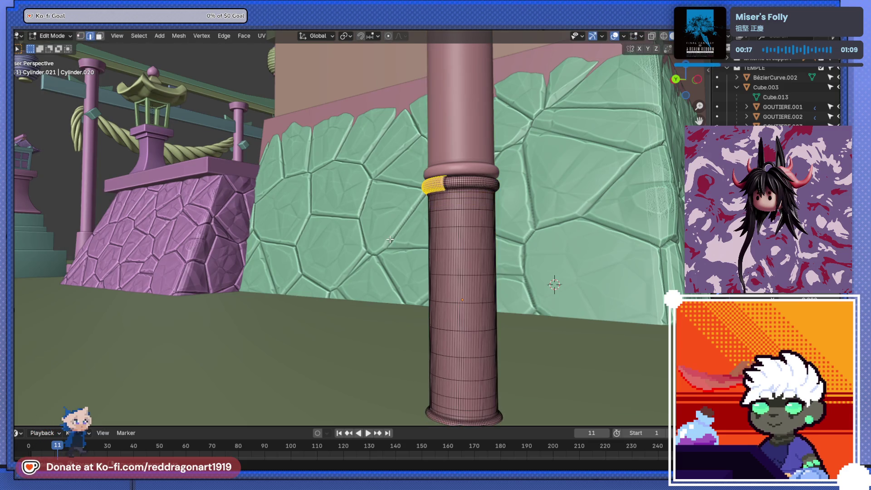
Step: From a zoomed side view, widen the joint ring slightly more
key(KP_3)
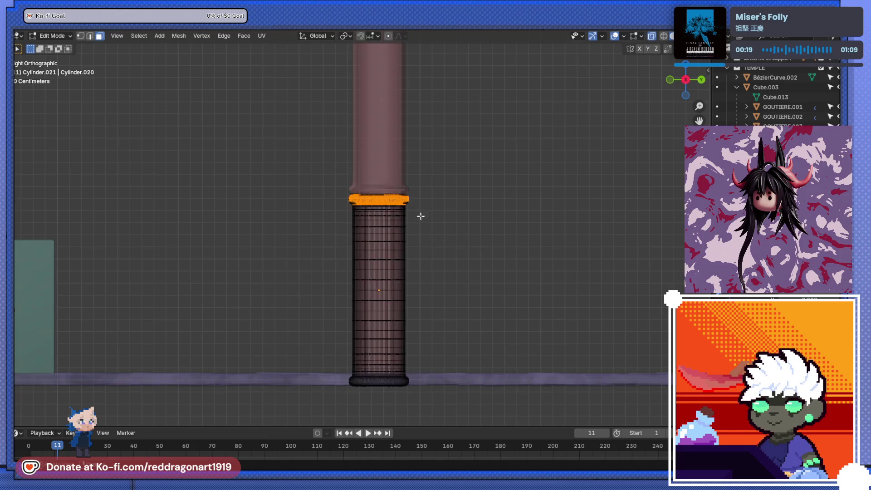
scroll(436, 197, up, 5)
key(shift+b)
drag(177, 138, 501, 195)
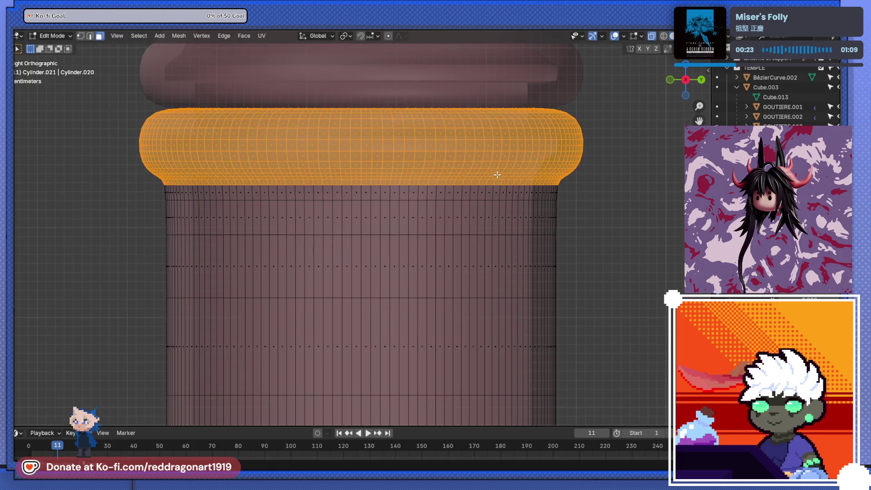
key(s)
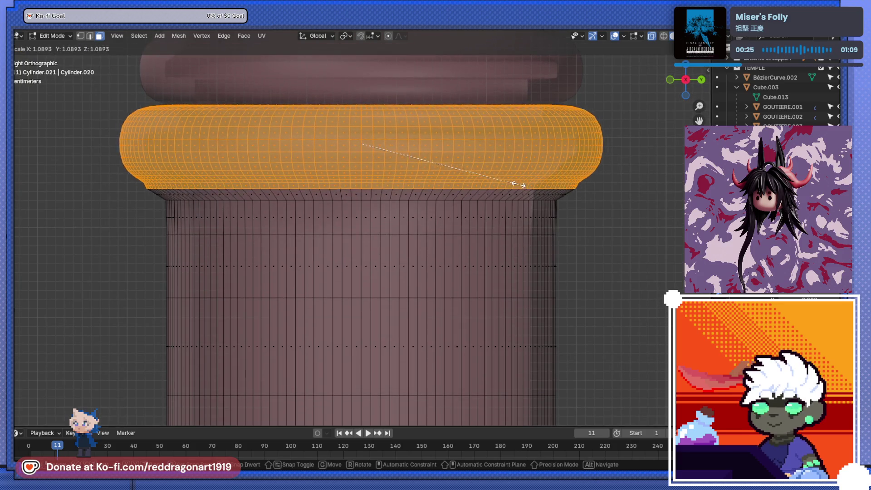
click(521, 184)
shift+middle_drag(429, 212, 449, 206)
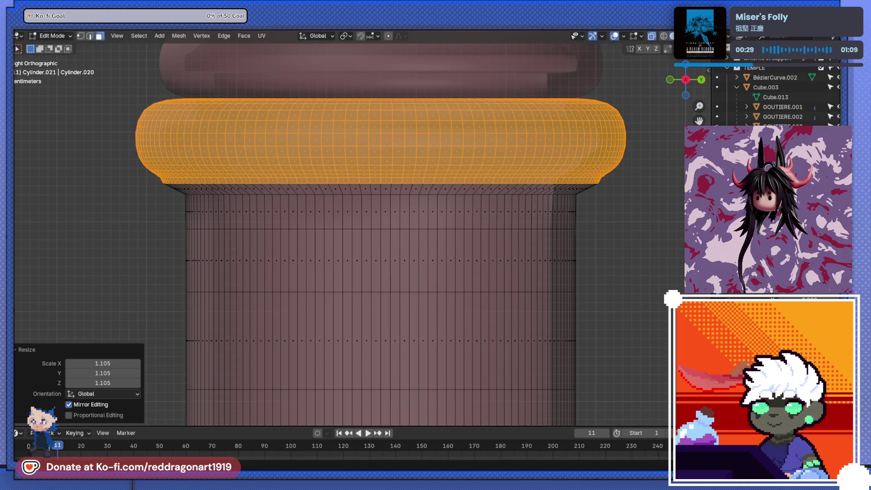
Step: Enlarge the edge loop under the collar and bevel the lower loop into a four-segment band
key(2)
click(342, 197)
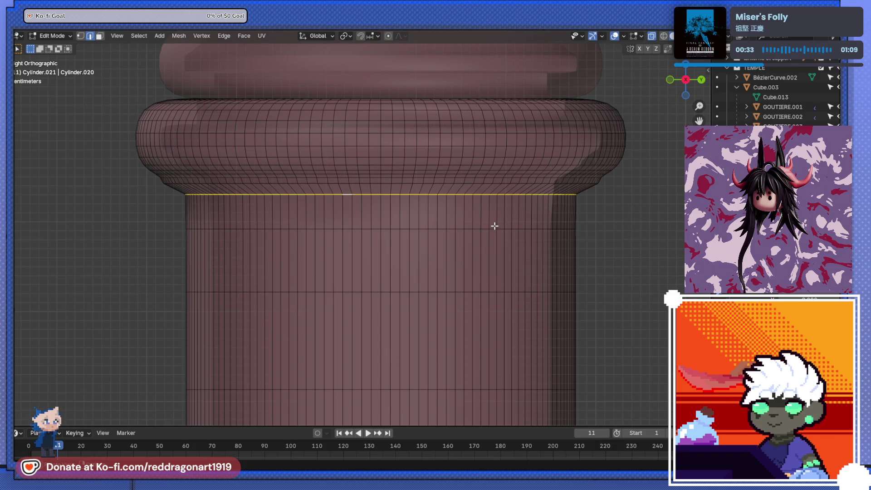
key(s)
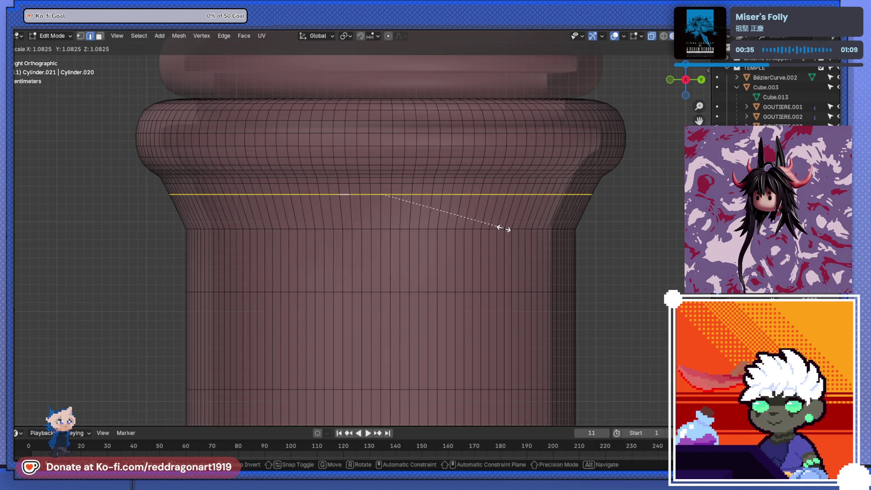
click(503, 229)
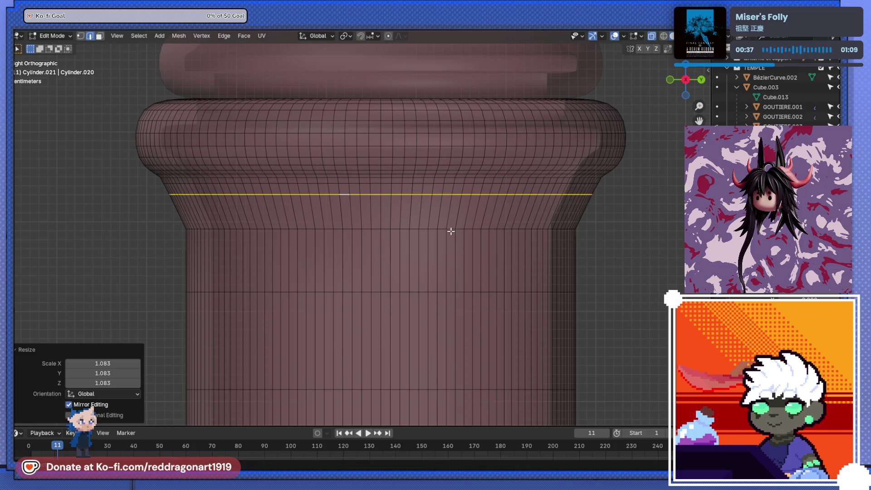
alt+click(450, 231)
key(alt+a)
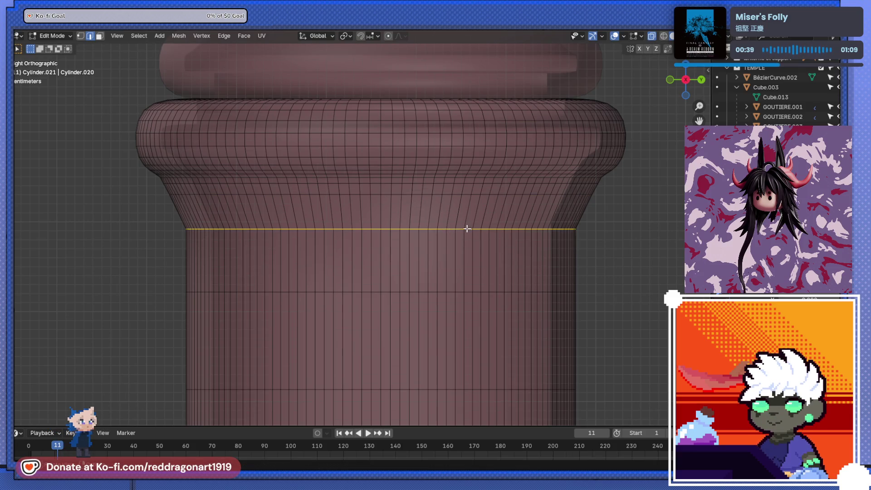
key(ctrl+b)
scroll(486, 234, up, 6)
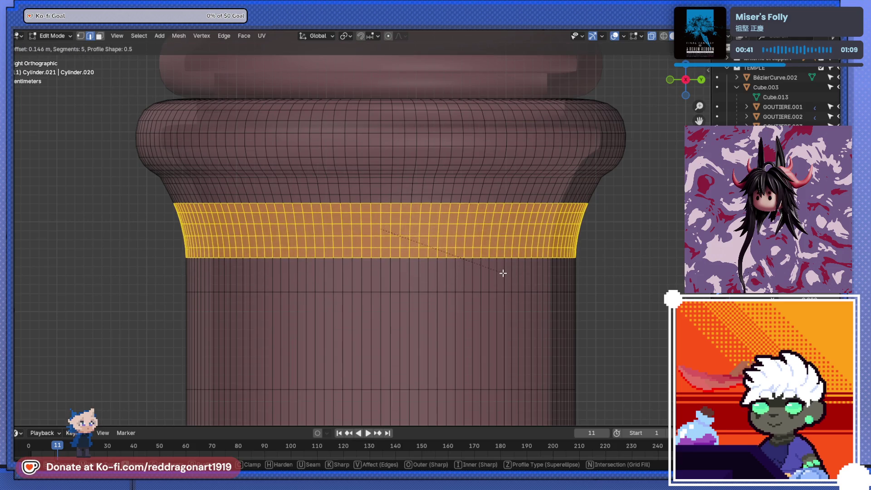
scroll(502, 273, down, 2)
scroll(502, 276, down, 1)
scroll(502, 280, down, 2)
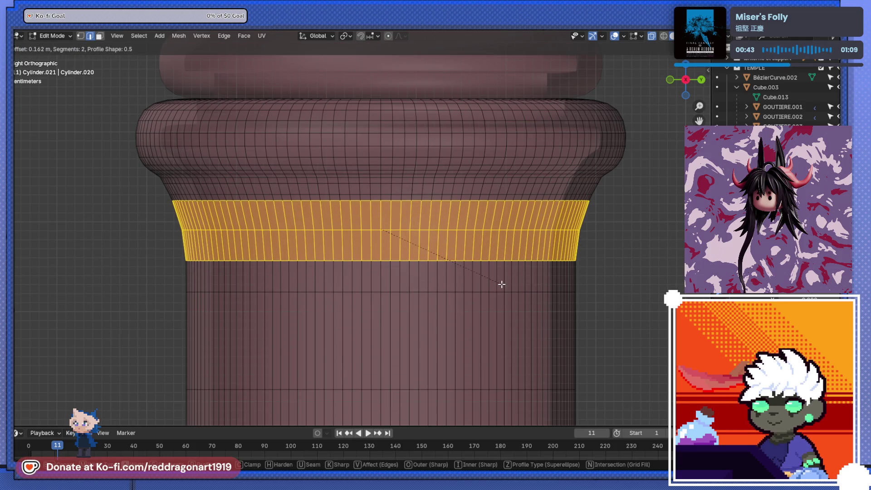
click(502, 286)
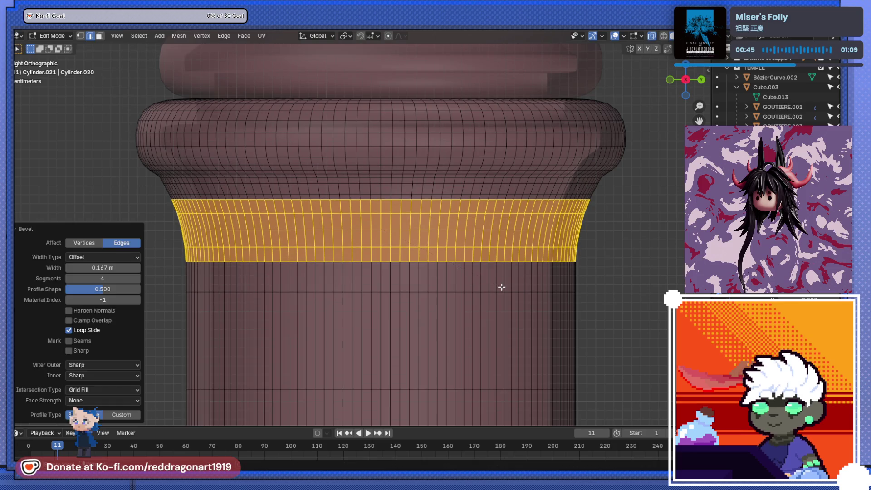
Step: Leave and re-enter mesh editing, panning down to work on the pole's base
key(Tab)
scroll(514, 293, down, 3)
key(Tab)
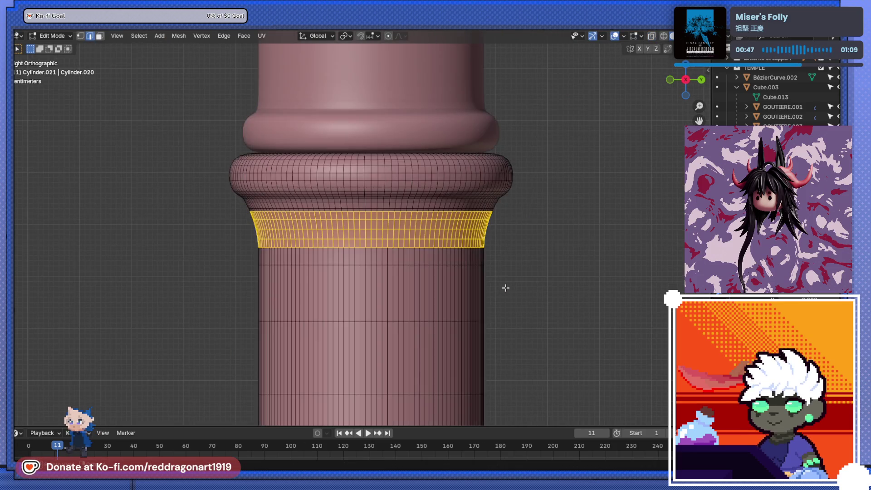
key(Tab)
scroll(479, 287, down, 3)
scroll(478, 285, down, 5)
scroll(461, 274, down, 2)
scroll(414, 269, up, 3)
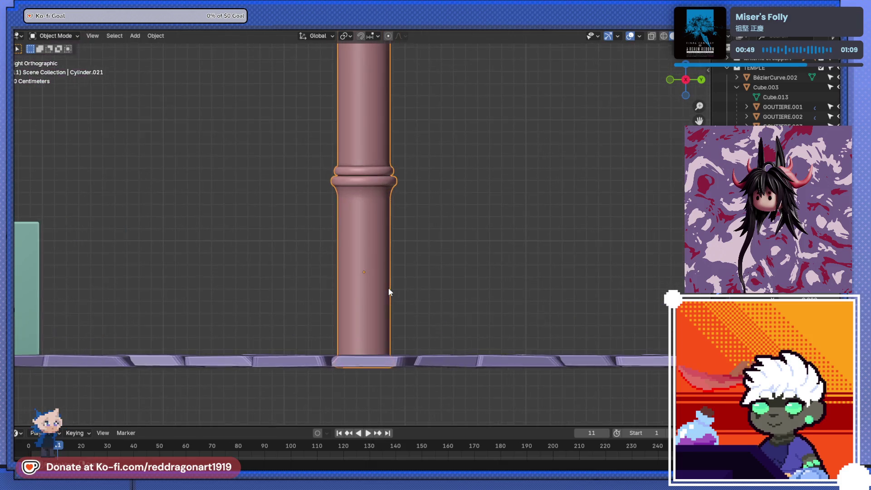
shift+middle_drag(388, 288, 403, 265)
scroll(402, 264, up, 3)
key(Tab)
shift+middle_drag(413, 304, 405, 266)
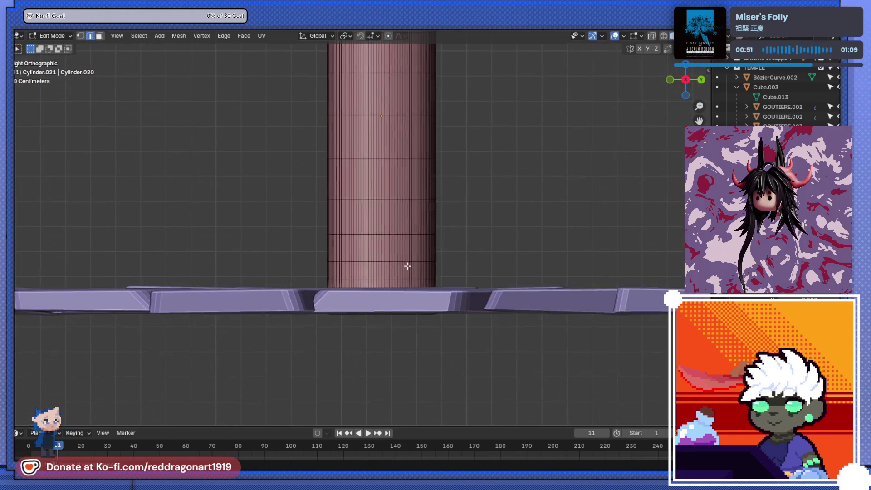
scroll(381, 293, up, 5)
scroll(357, 252, up, 4)
scroll(272, 272, down, 2)
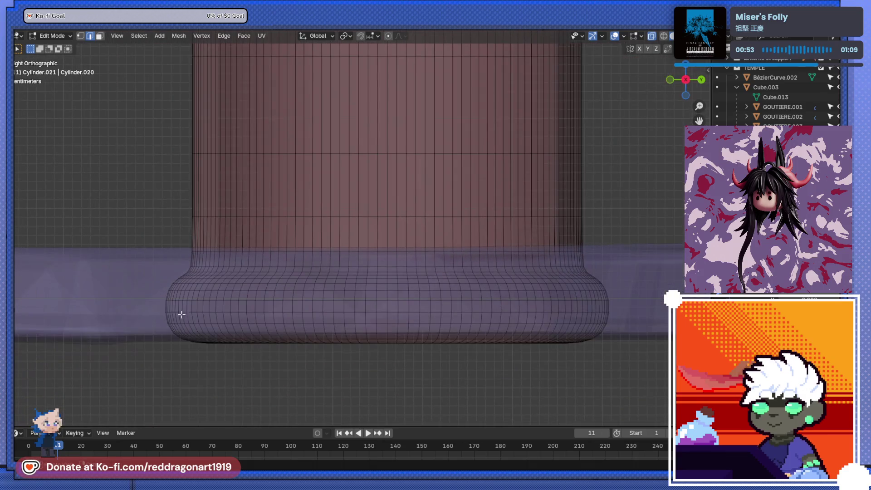
Step: Box-select the pole's bottom ring and scale it wider
drag(142, 269, 652, 395)
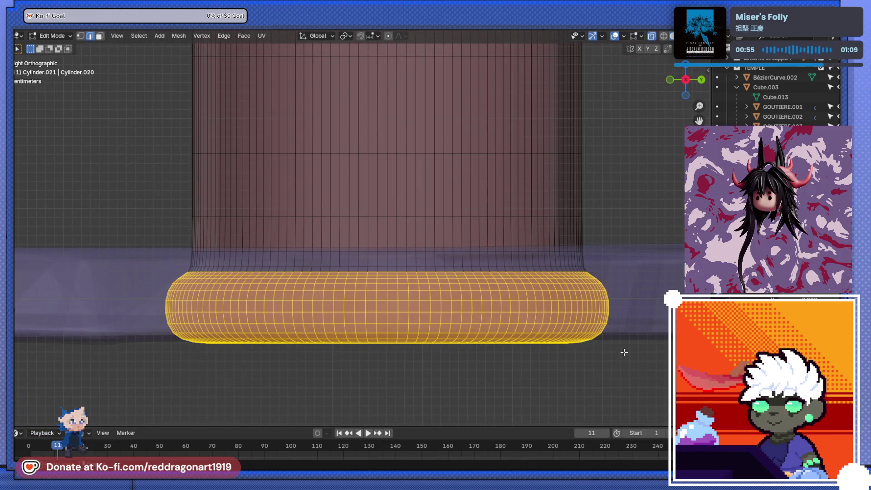
key(s)
click(638, 356)
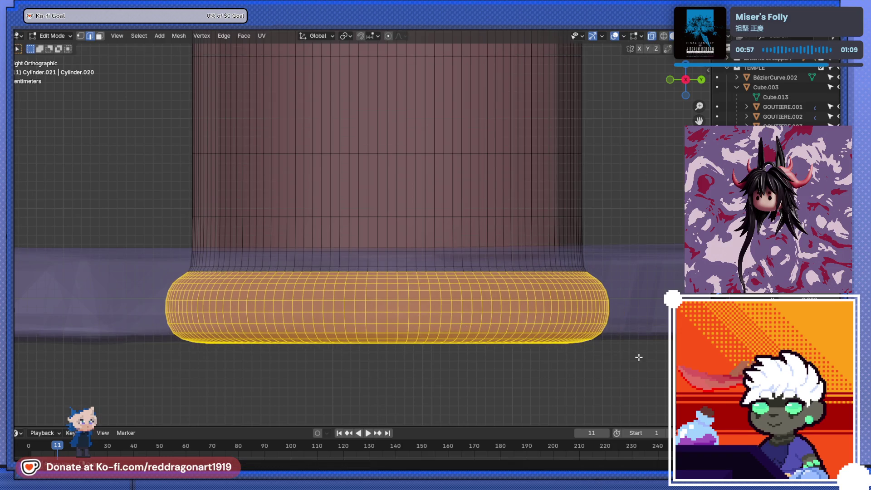
drag(160, 266, 633, 371)
key(s)
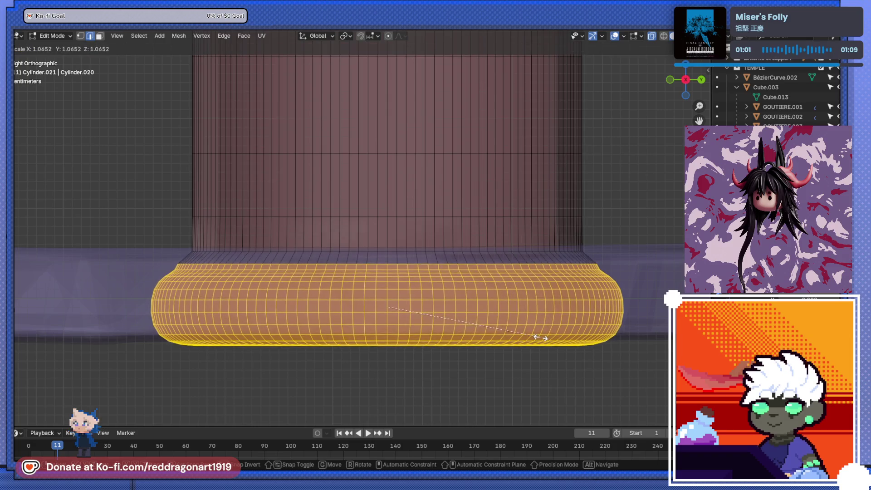
click(540, 347)
key(alt+a)
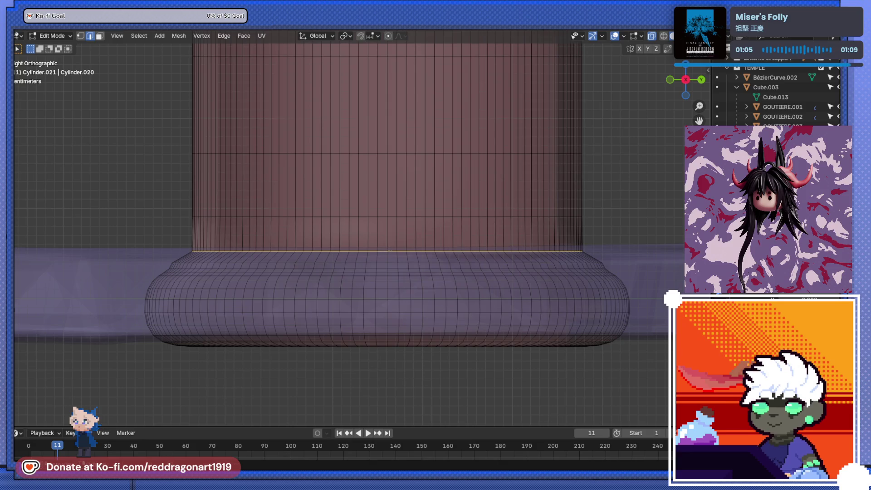
Step: Widen the loop above the base and bevel a higher loop into a four-segment flare, then return to Object Mode
key(s)
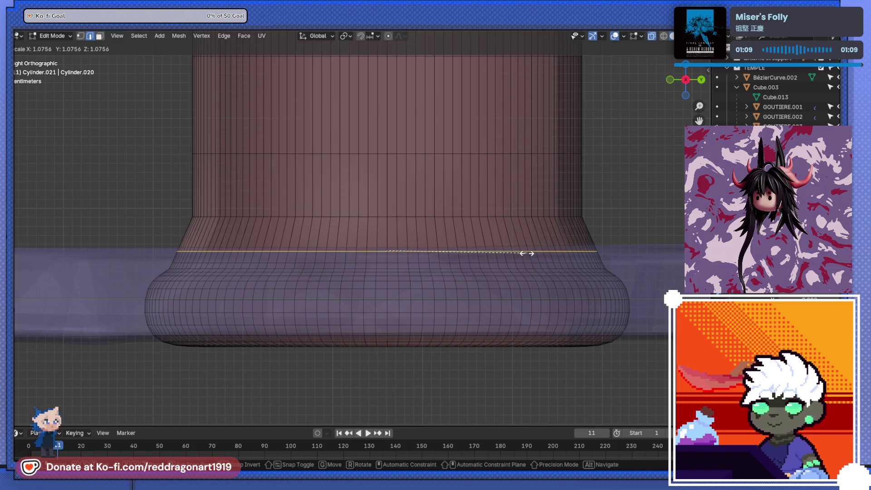
click(525, 253)
key(alt+a)
alt+click(491, 217)
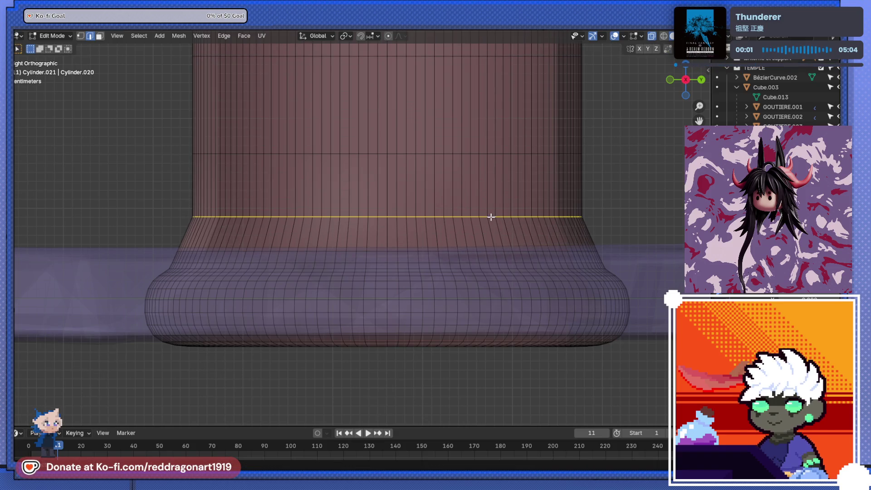
key(ctrl+b)
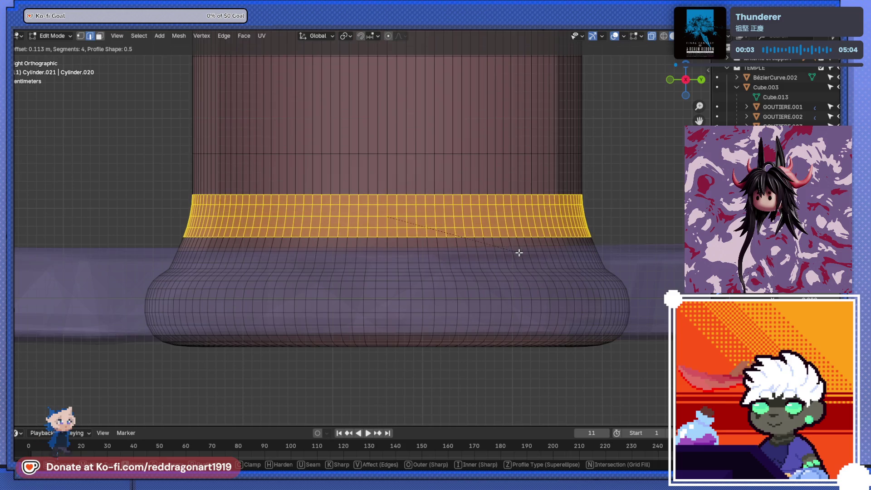
click(522, 255)
key(Tab)
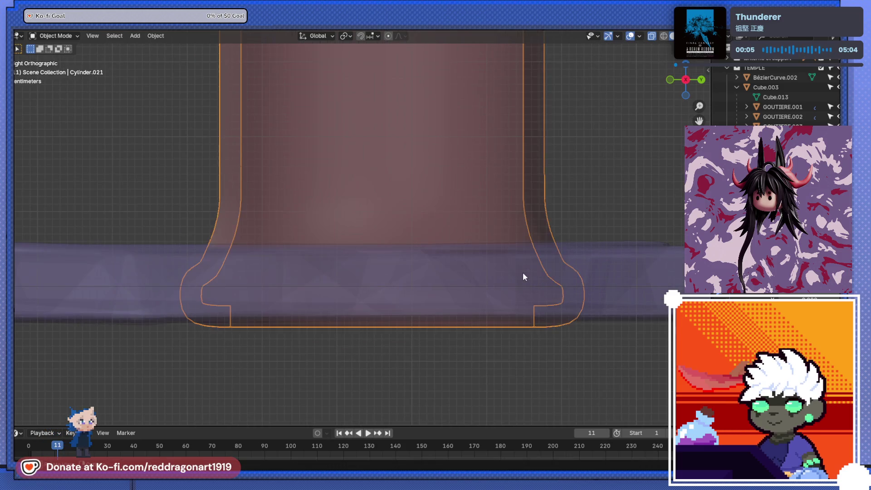
scroll(523, 272, down, 3)
scroll(465, 246, down, 2)
shift+middle_drag(464, 246, 411, 270)
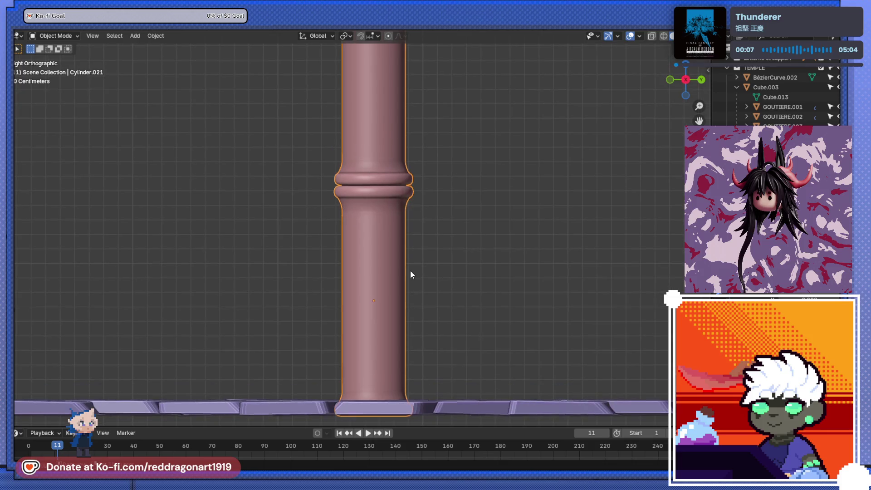
scroll(410, 271, down, 2)
Step: Add an Array modifier repeating the pole into a fence of about fifteen posts along the shrine base
shift+middle_drag(402, 240, 404, 281)
scroll(428, 415, down, 2)
mouse_move(428, 416)
middle_down()
mouse_move(368, 354)
mouse_move(434, 292)
mouse_move(468, 241)
mouse_move(473, 279)
middle_up()
key(shift+a)
text(ar)
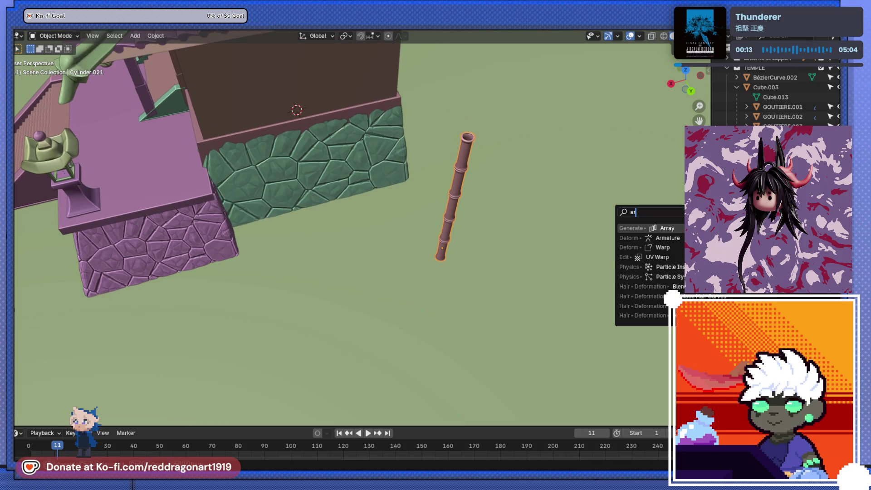
key(Return)
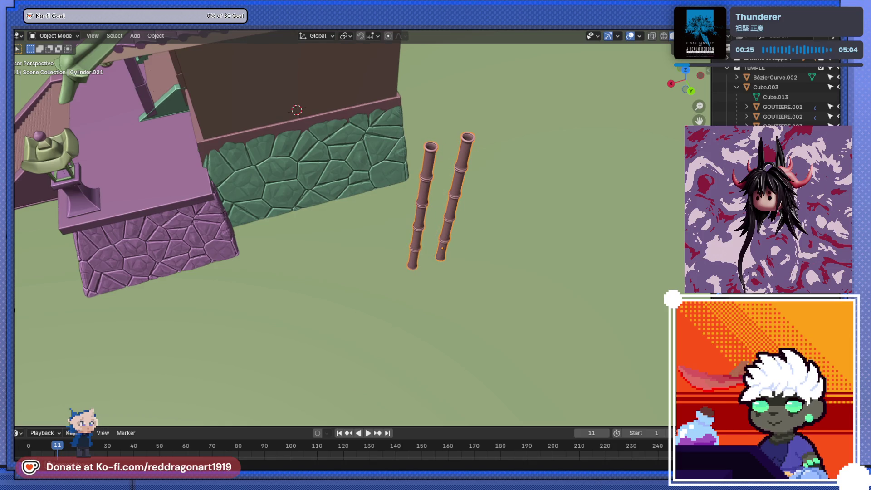
scroll(332, 242, down, 2)
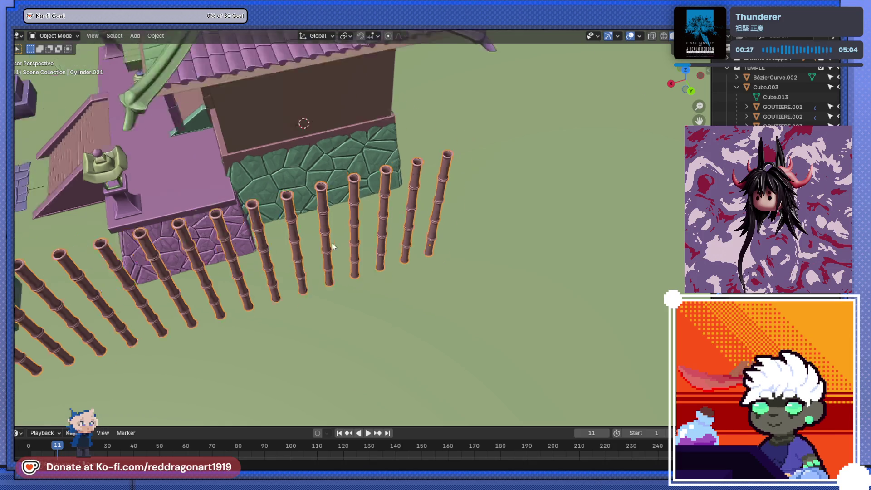
scroll(325, 244, down, 2)
mouse_move(325, 244)
middle_down()
mouse_move(480, 149)
mouse_move(455, 216)
middle_up()
mouse_move(418, 237)
middle_down()
mouse_move(337, 289)
mouse_move(297, 303)
mouse_move(290, 291)
mouse_move(439, 188)
mouse_move(345, 234)
mouse_move(398, 265)
mouse_move(402, 235)
middle_up()
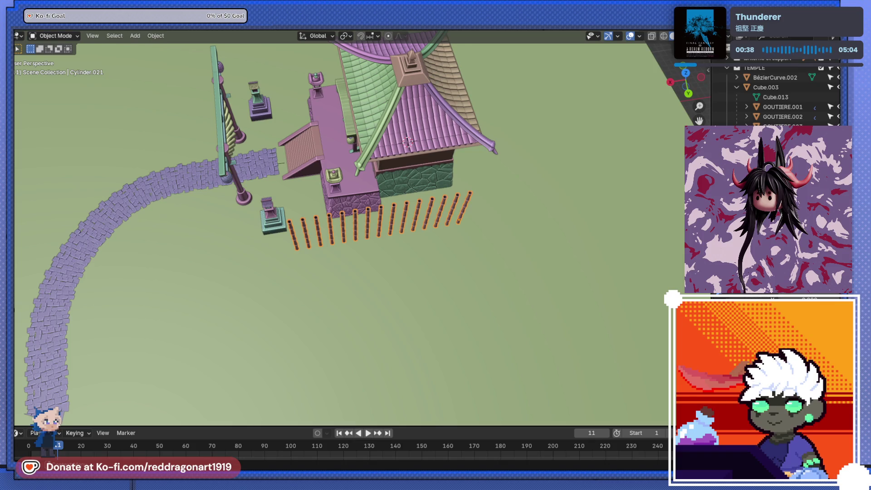
mouse_move(368, 206)
middle_down()
mouse_move(491, 242)
mouse_move(511, 219)
mouse_move(536, 227)
middle_up()
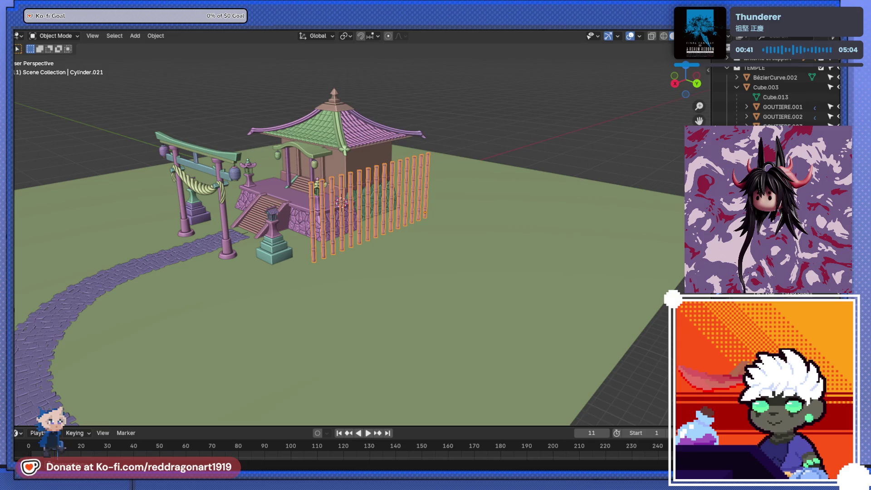
Step: Add a second Array extending the fence, undo it, and save the scene as TEMPLEv2.blend
key(ctrl+shift+a)
text(a)
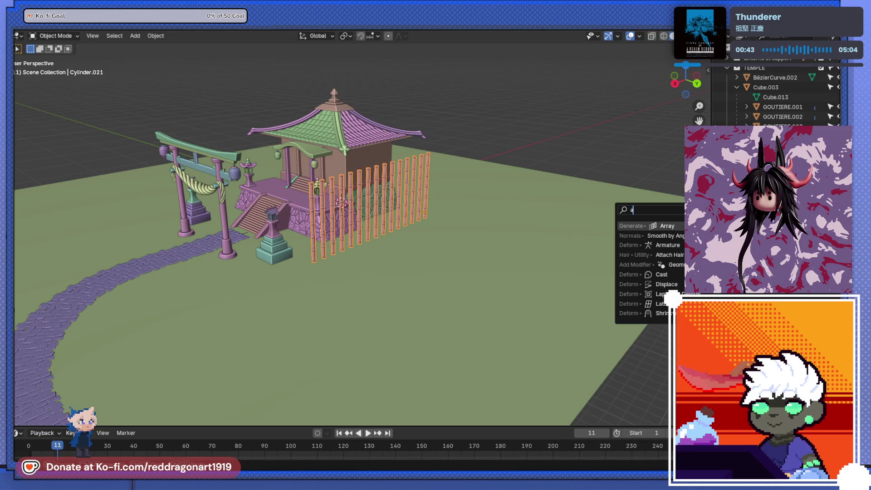
key(Return)
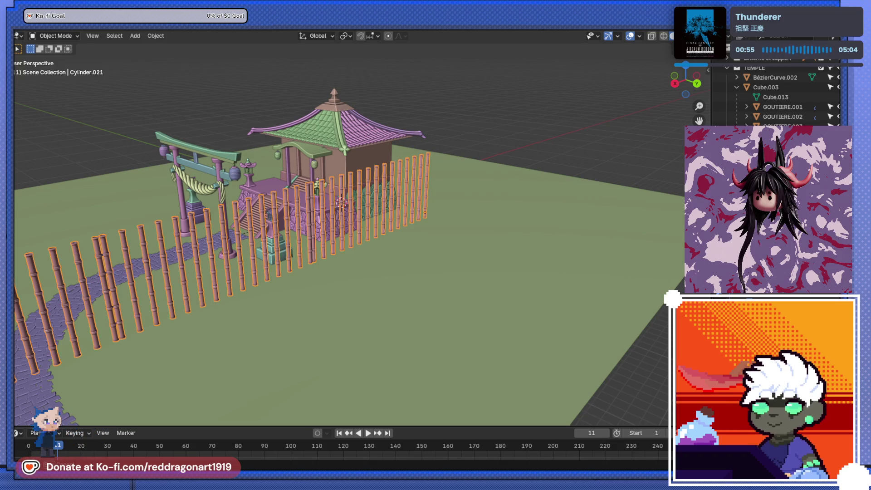
key(ctrl+z)
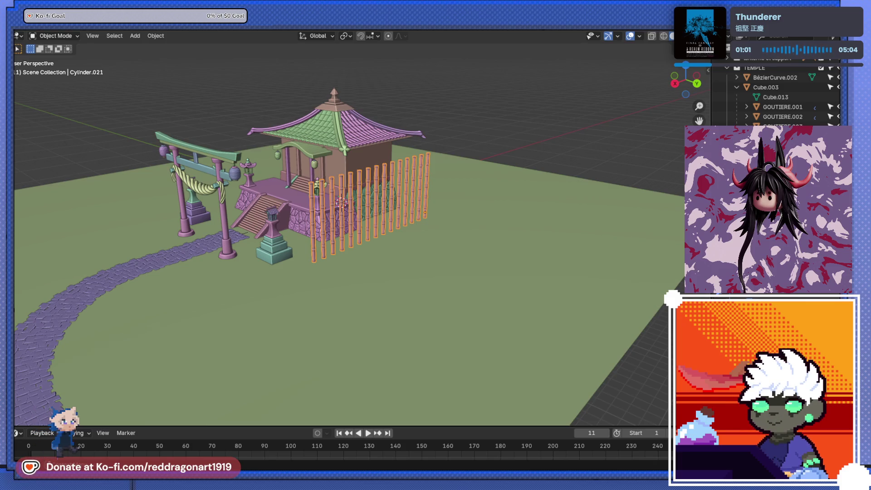
key(ctrl+s)
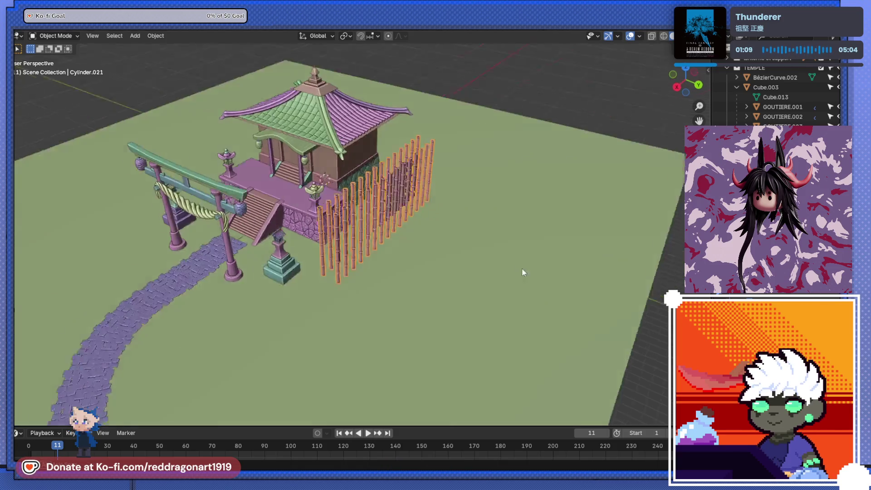
Step: Shift the lower row of poles leftward with the array offset, then undo it back
mouse_move(522, 267)
middle_down()
mouse_move(499, 246)
mouse_move(422, 232)
middle_up()
scroll(499, 246, up, 5)
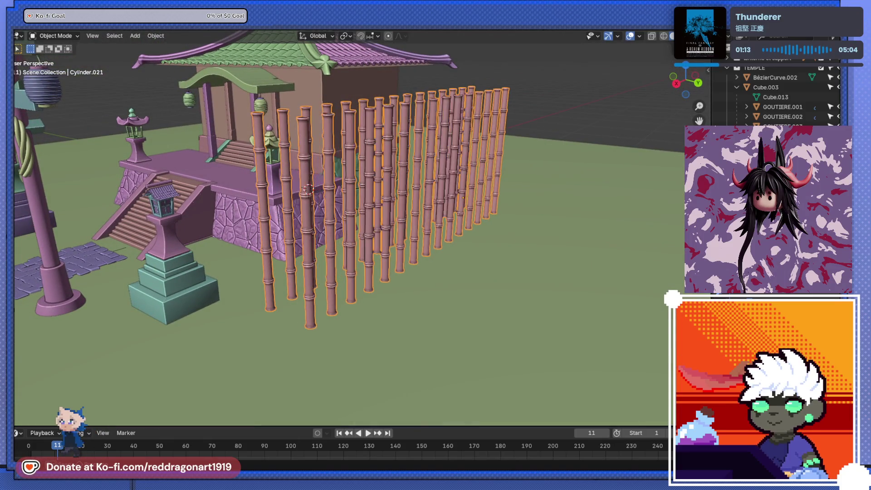
mouse_move(477, 299)
middle_down()
mouse_move(470, 284)
mouse_move(432, 273)
mouse_move(361, 332)
middle_up()
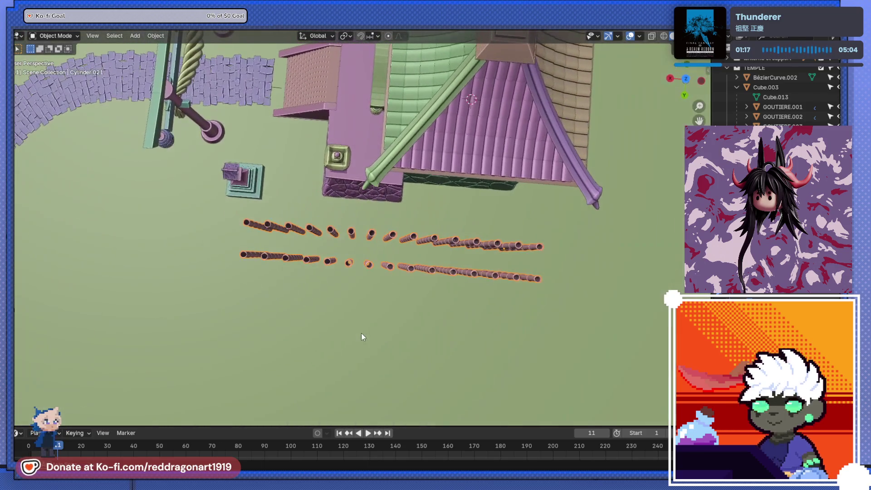
key(g)
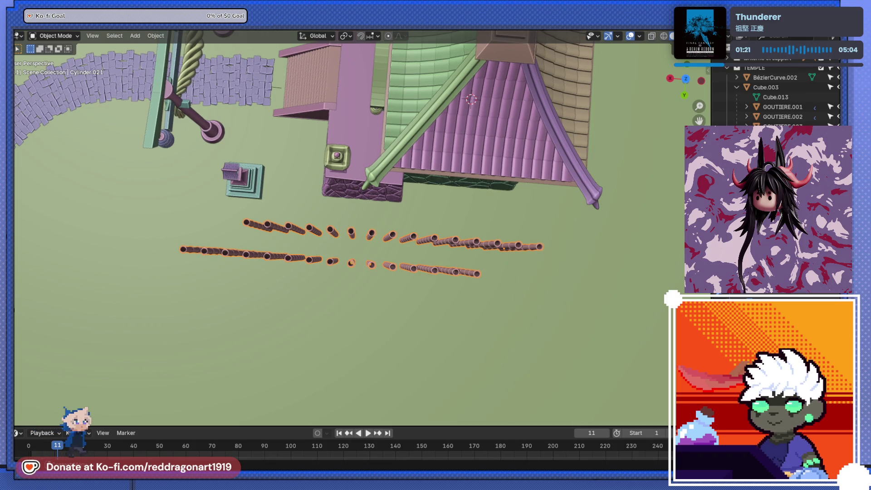
key(ctrl+z)
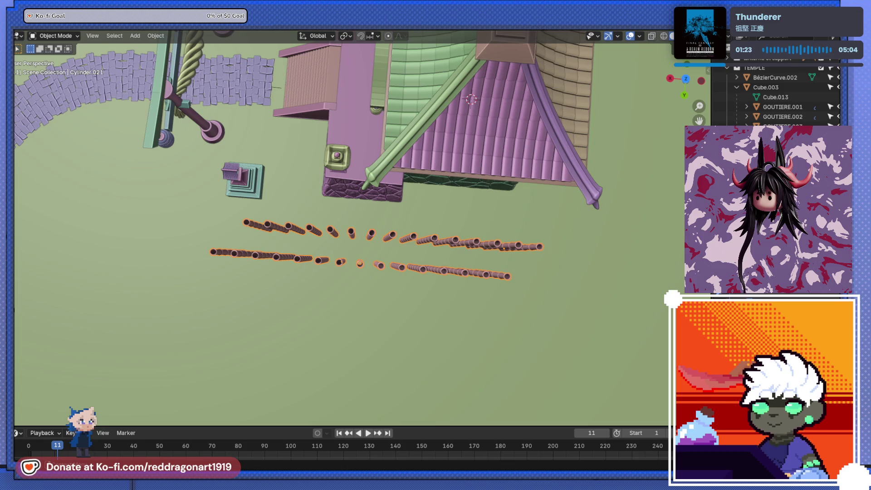
middle_drag(477, 247, 591, 216)
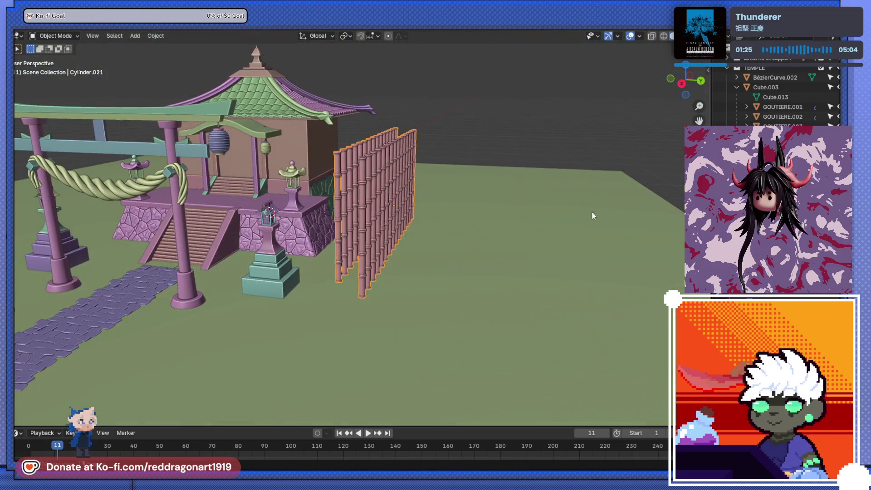
middle_drag(599, 295, 592, 320)
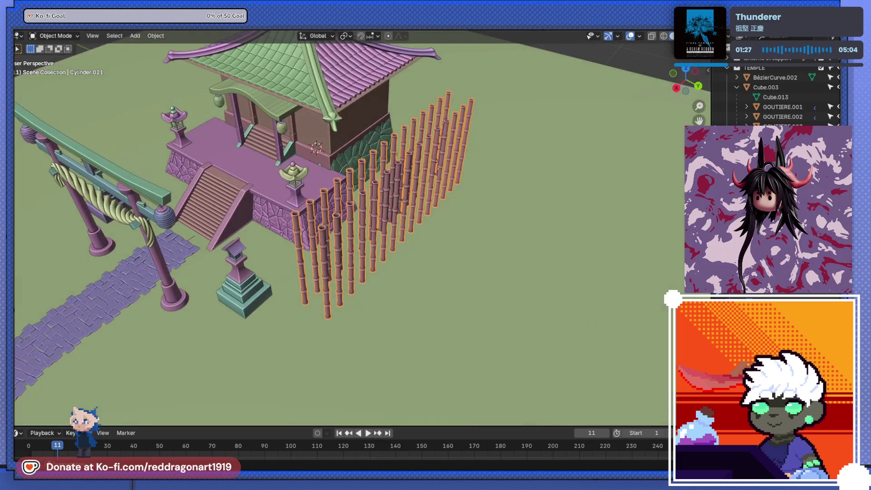
Step: Add staggered extra rows into a dense block of poles and apply the Array modifier
key(shift+d)
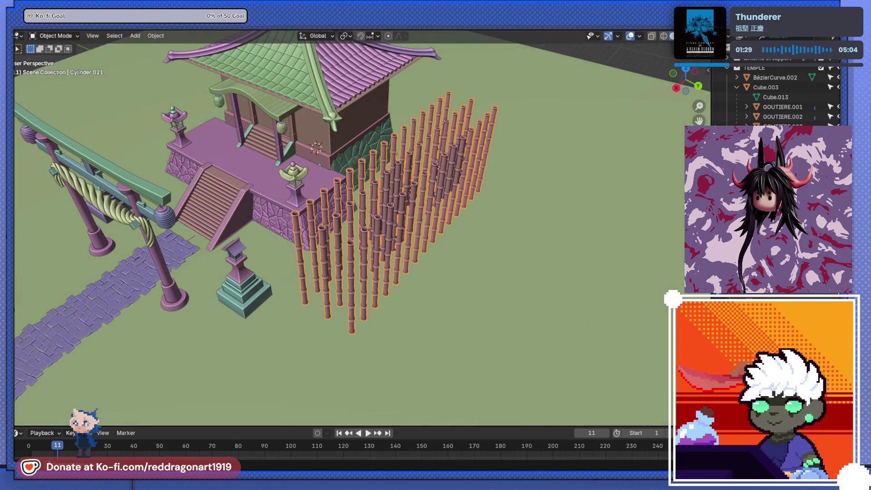
key(shift+r)
key(shift+r)
mouse_move(538, 296)
middle_down()
mouse_move(469, 265)
mouse_move(489, 338)
mouse_move(477, 342)
middle_up()
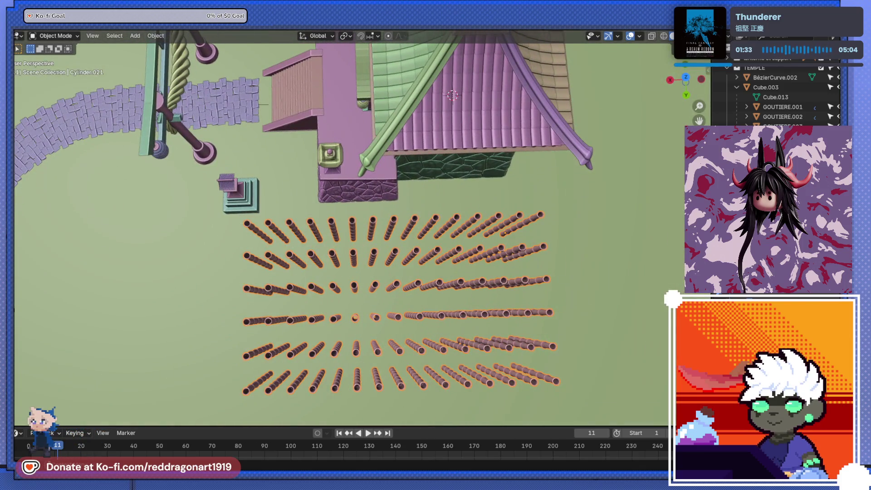
mouse_move(502, 300)
middle_down()
mouse_move(552, 290)
mouse_move(558, 299)
middle_up()
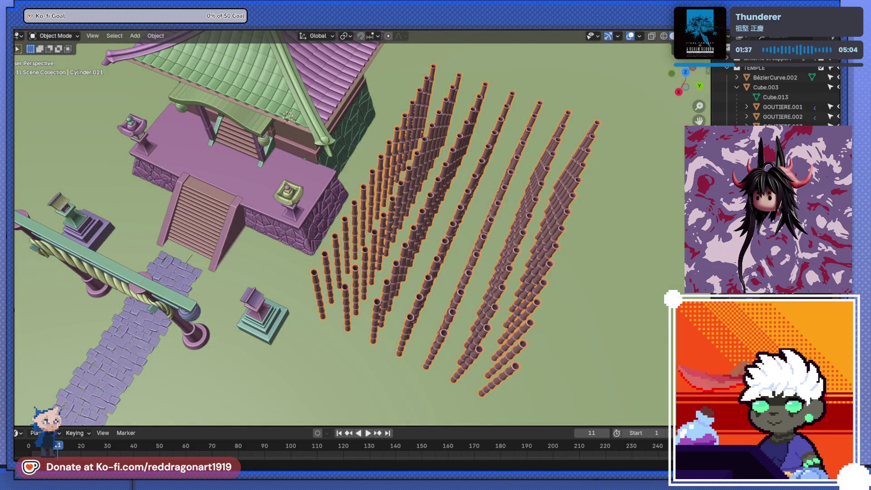
key(ctrl+a)
middle_drag(639, 279, 654, 272)
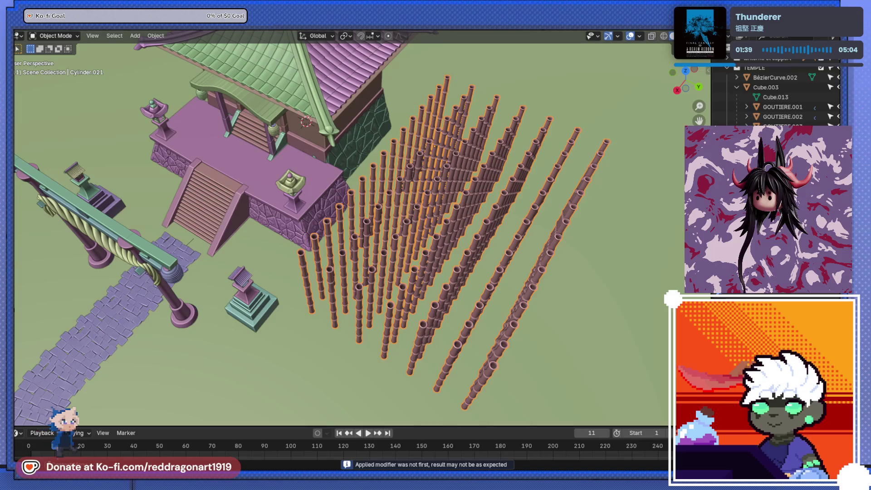
mouse_move(545, 241)
middle_down()
mouse_move(519, 210)
mouse_move(525, 199)
mouse_move(467, 219)
mouse_move(525, 197)
mouse_move(523, 186)
mouse_move(339, 182)
middle_up()
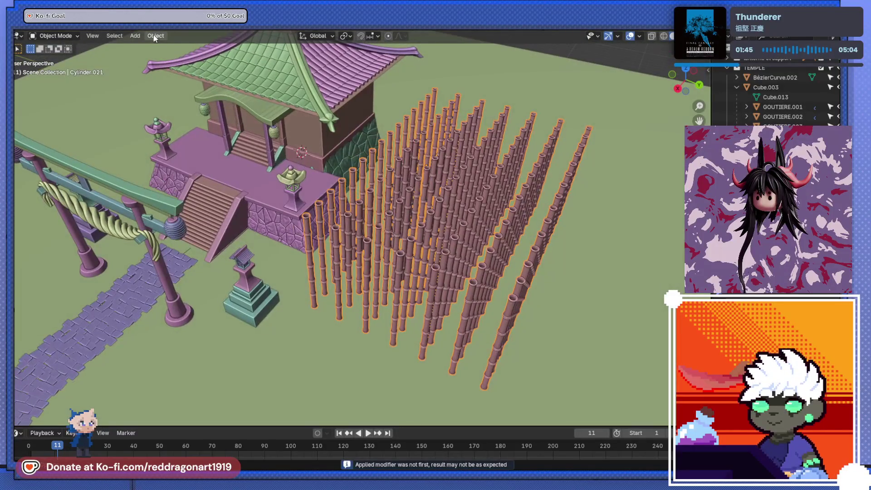
Step: In Edit Mode, try Mesh > Transform > Randomize on the pole grid and undo the jitter
click(156, 35)
middle_drag(221, 60, 486, 200)
right_click(377, 176)
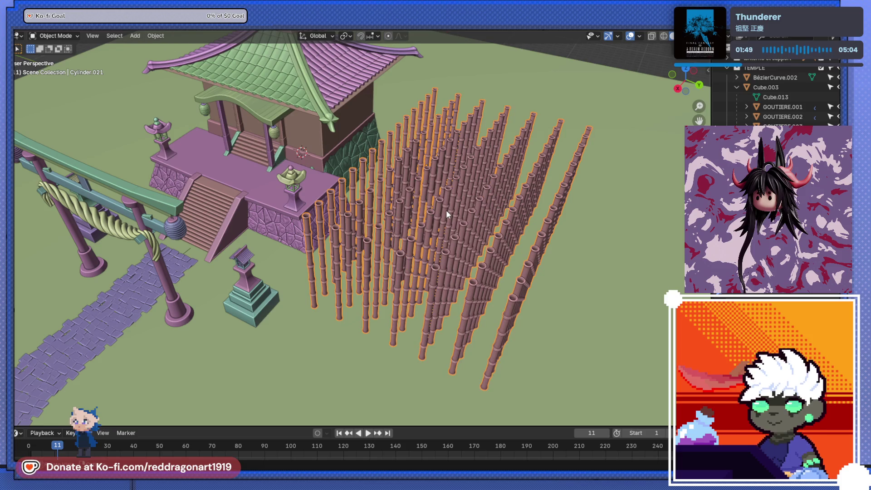
key(Tab)
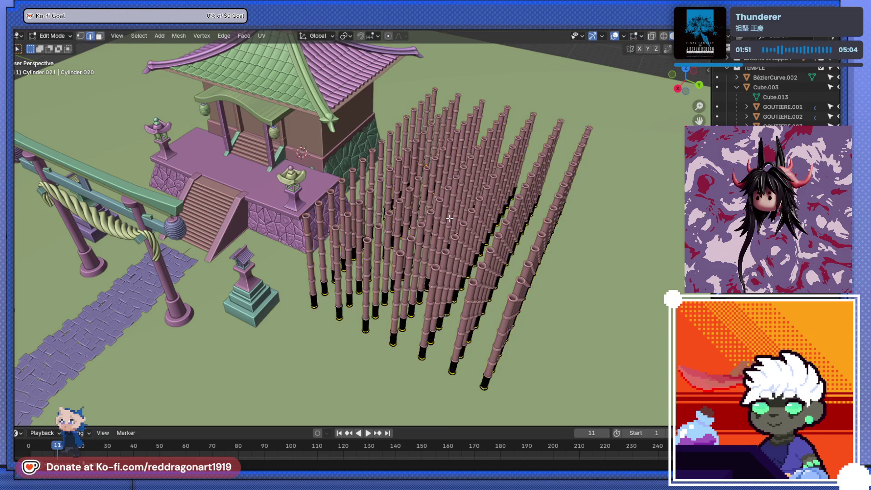
middle_drag(448, 210, 414, 209)
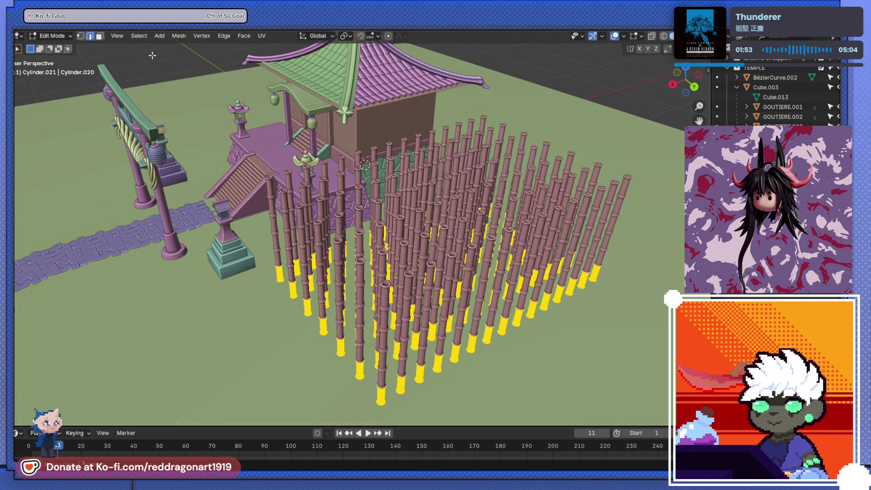
click(245, 37)
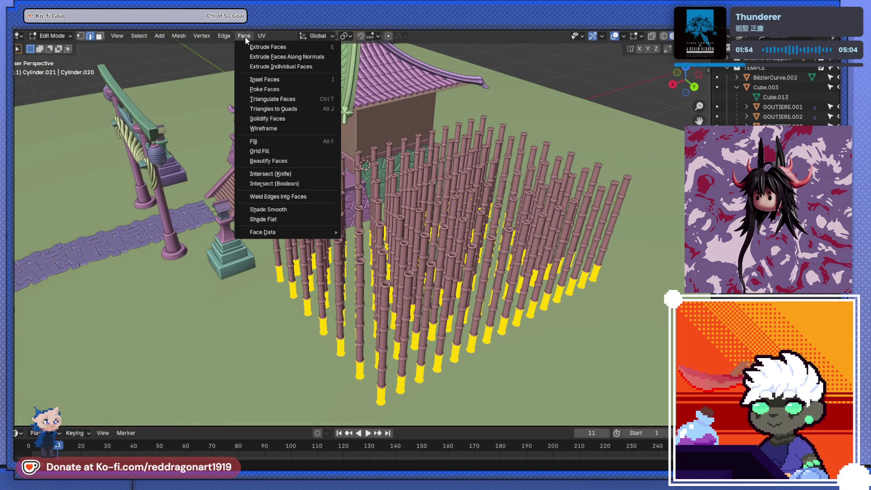
mouse_move(197, 47)
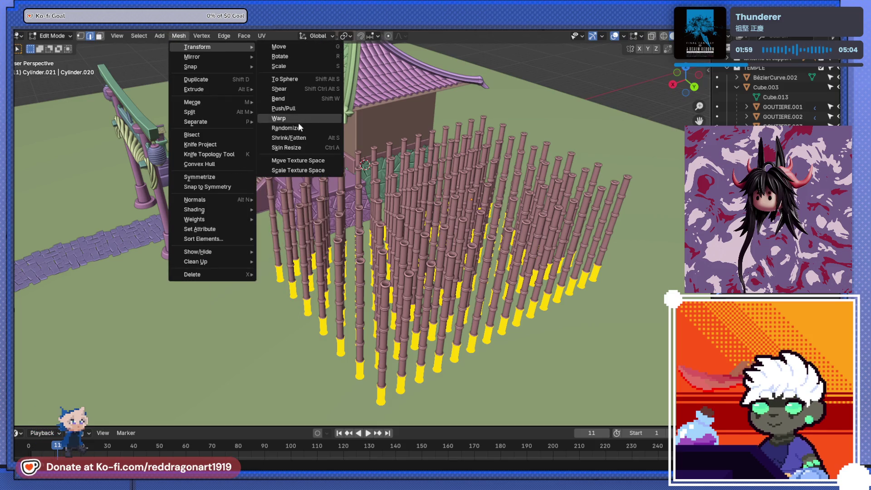
click(286, 128)
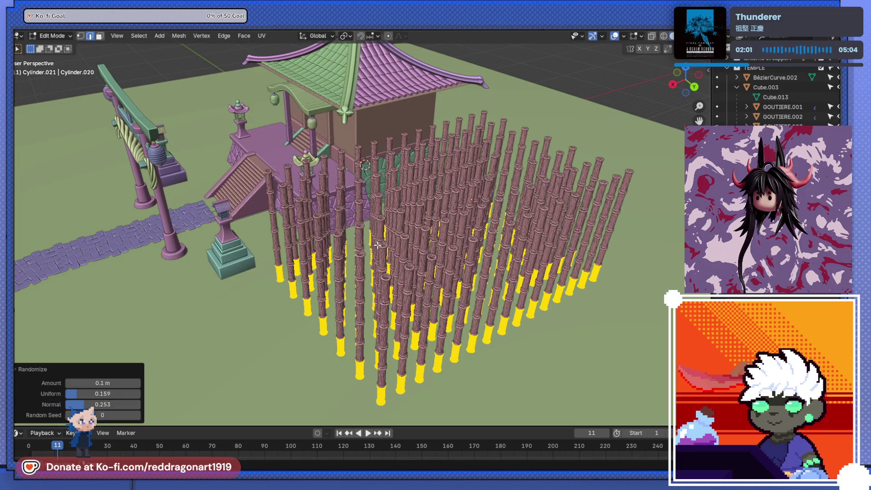
middle_drag(286, 127, 363, 219)
scroll(363, 219, up, 5)
scroll(363, 219, up, 2)
scroll(363, 219, down, 5)
scroll(362, 219, up, 2)
key(ctrl+z)
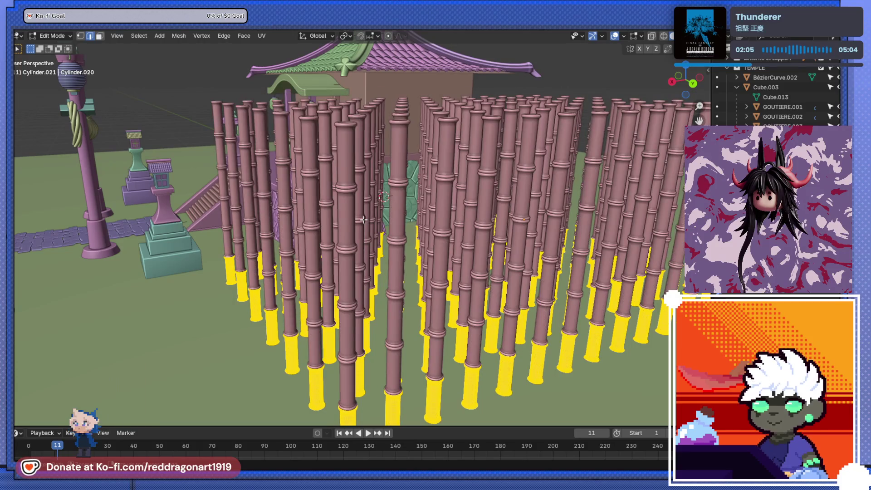
Step: Hide all but the pole bases, return to Object Mode, and delete the rightmost rows of poles
middle_drag(363, 220, 367, 245)
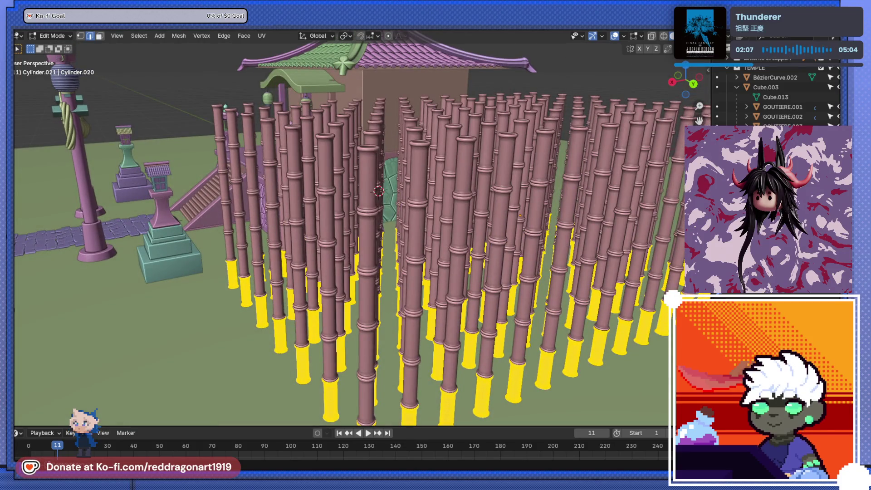
scroll(560, 183, down, 5)
middle_drag(559, 185, 545, 225)
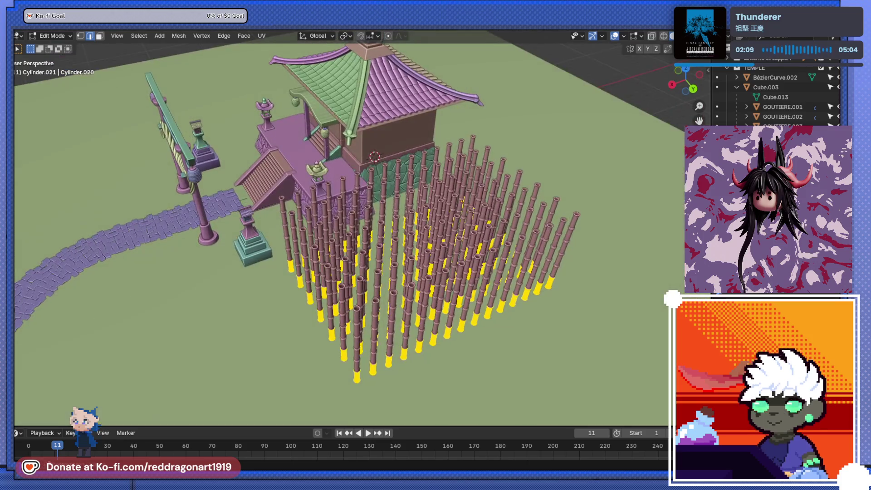
key(shift+h)
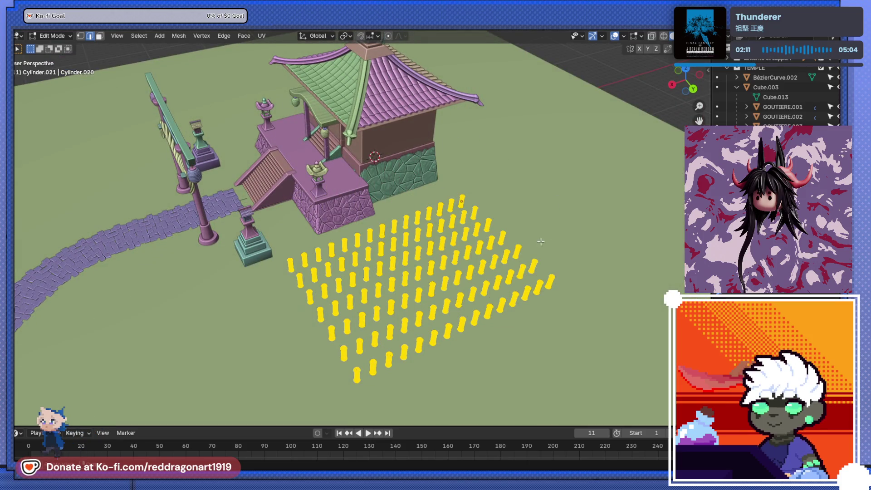
key(Tab)
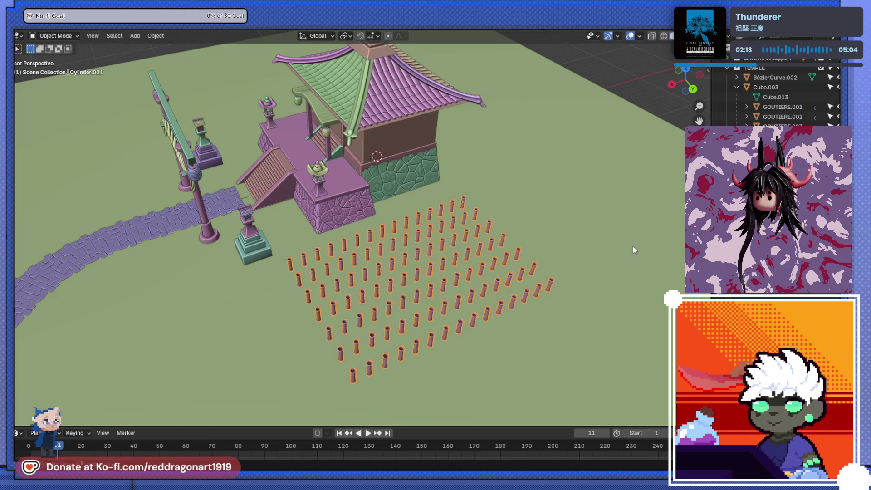
key(ctrl+z)
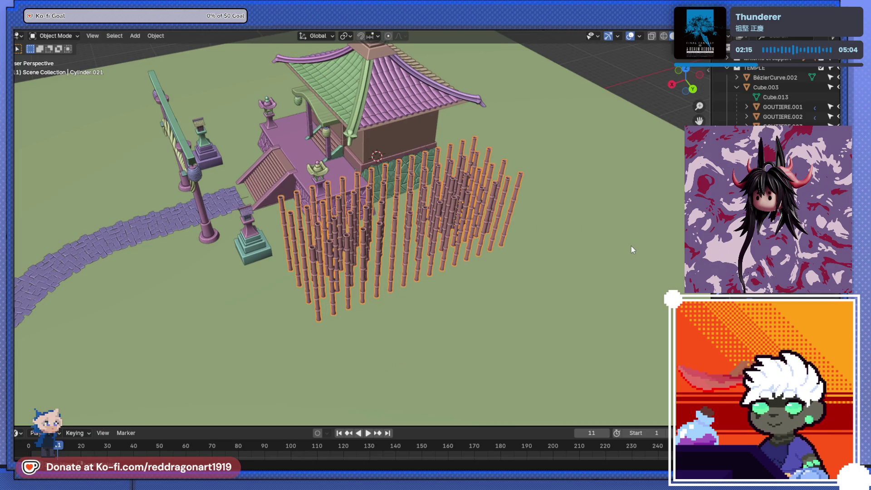
Step: Delete the remaining extra pole columns and inspect the single pole in side and back orthographic views
key(ctrl+z)
key(ctrl+z)
middle_drag(435, 218, 468, 214)
scroll(468, 215, up, 4)
scroll(510, 216, up, 4)
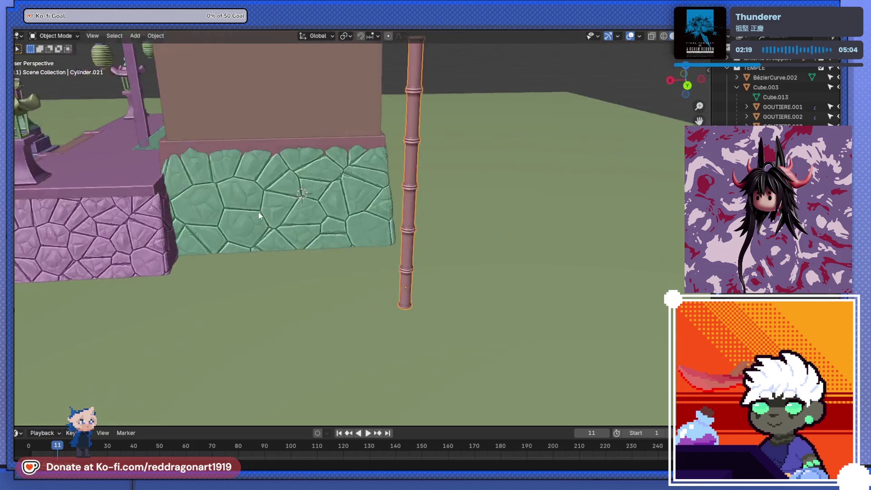
mouse_move(356, 181)
middle_down()
mouse_move(369, 241)
mouse_move(365, 223)
mouse_move(373, 229)
middle_up()
key(ctrl+KP_3)
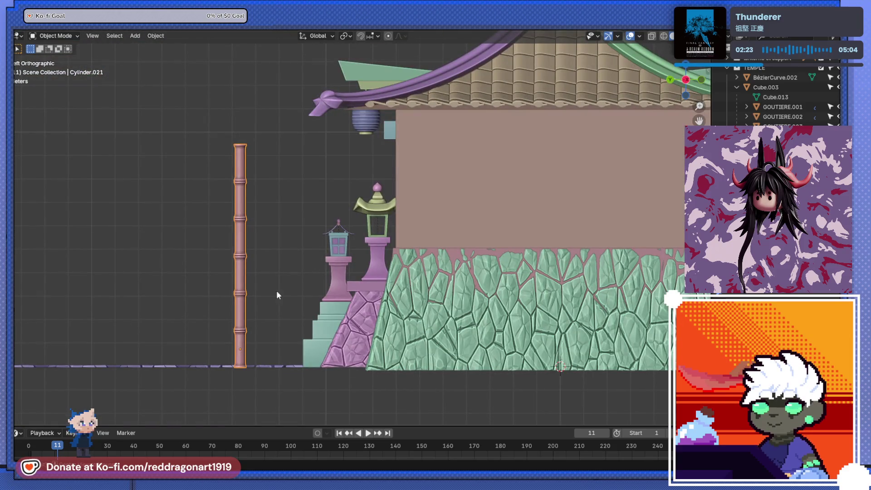
key(ctrl+KP_1)
scroll(422, 346, up, 2)
scroll(443, 245, up, 2)
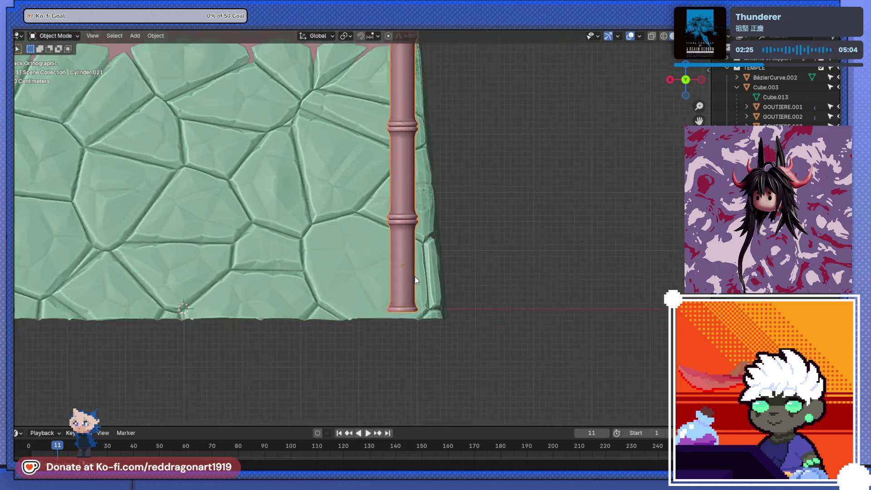
scroll(414, 276, down, 3)
middle_drag(351, 246, 418, 295)
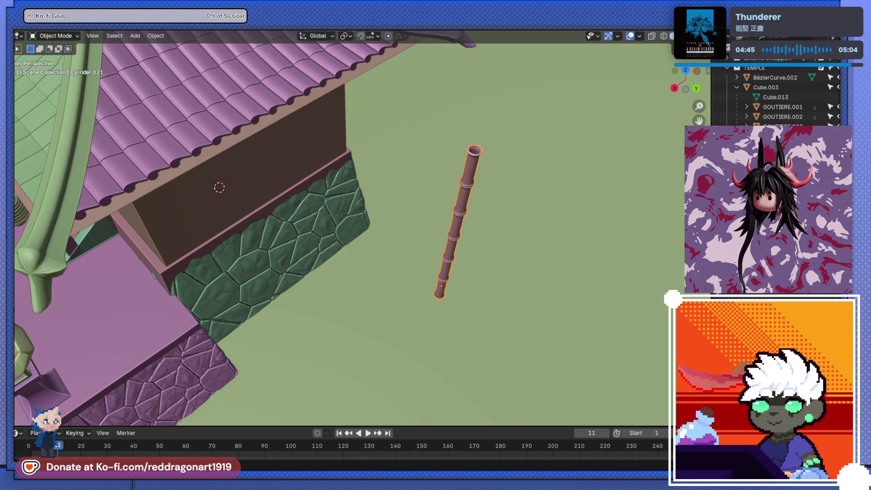
Step: Orbit around the wall and pole, then duplicate the bamboo pole piece with Shift+D
middle_drag(475, 282, 487, 217)
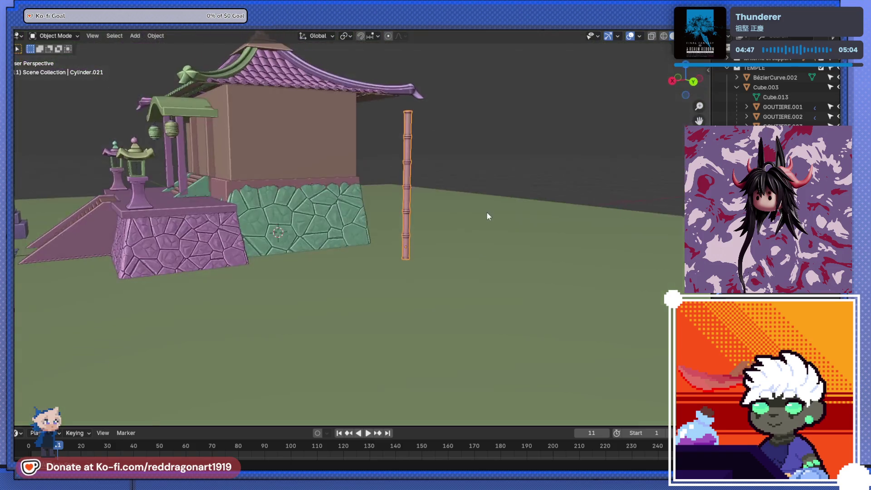
scroll(486, 217, up, 3)
middle_drag(582, 219, 583, 272)
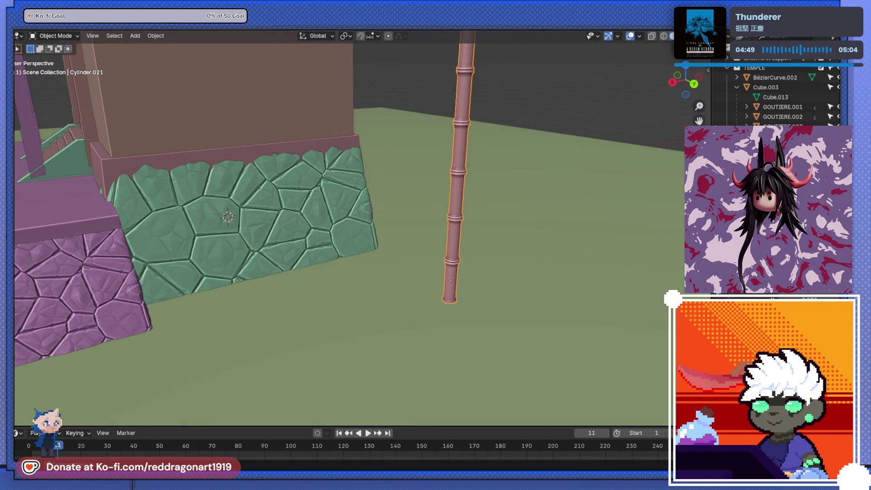
scroll(333, 265, down, 5)
mouse_move(333, 265)
middle_down()
mouse_move(370, 253)
mouse_move(311, 286)
middle_up()
scroll(391, 308, up, 5)
mouse_move(391, 308)
middle_down()
mouse_move(368, 305)
mouse_move(402, 249)
middle_up()
scroll(379, 301, down, 4)
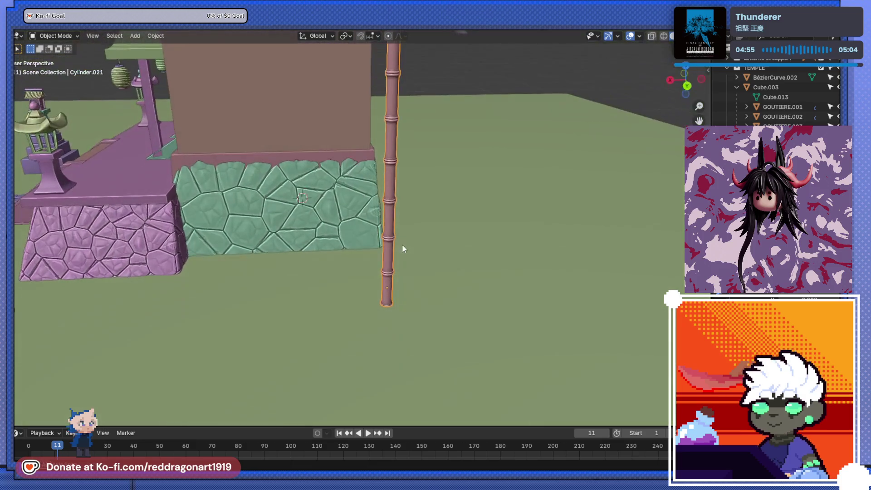
key(shift+d)
Step: Move the duplicated segment straight up with G Z onto the pole top, viewed from the back
key(z)
key(Return)
key(g)
key(z)
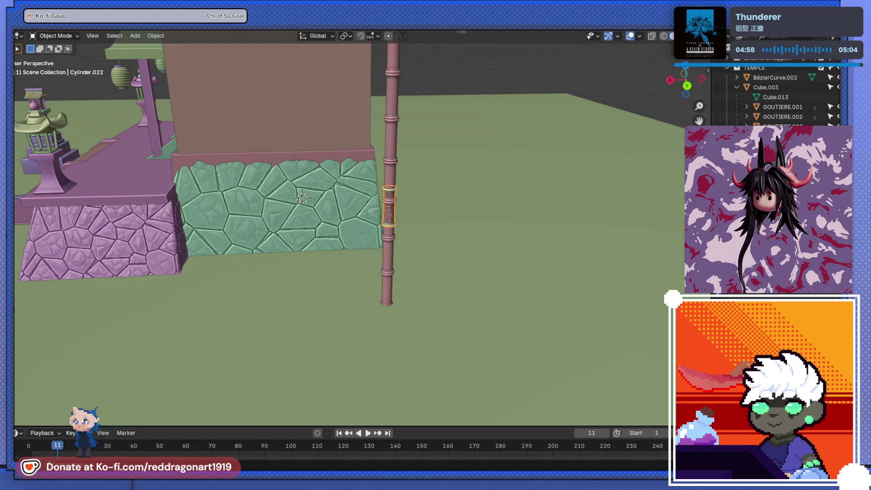
scroll(504, 257, down, 3)
alt+middle_drag(503, 258, 440, 259)
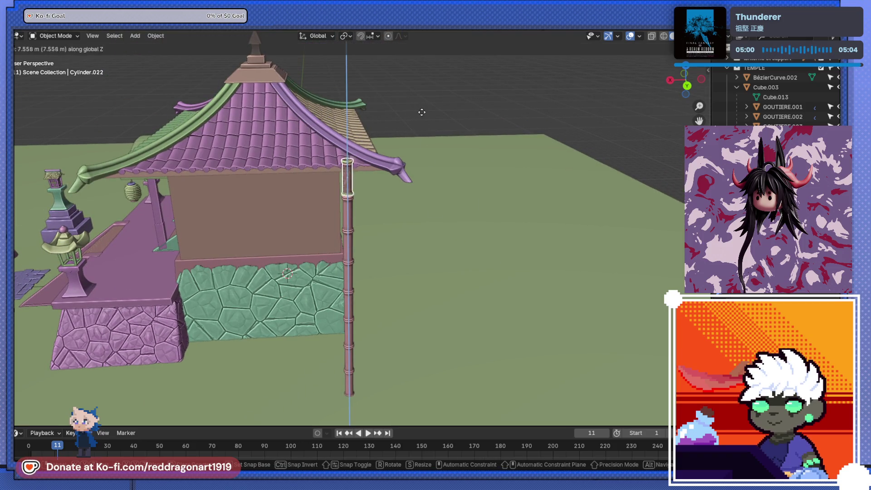
click(414, 82)
scroll(413, 82, up, 4)
shift+middle_drag(334, 88, 373, 218)
key(KP_1)
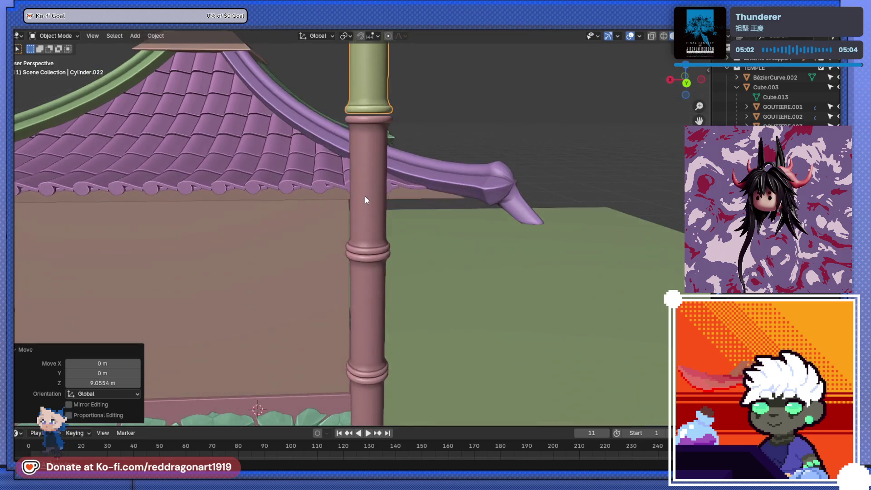
key(ctrl+KP_1)
scroll(313, 140, up, 2)
scroll(402, 161, up, 2)
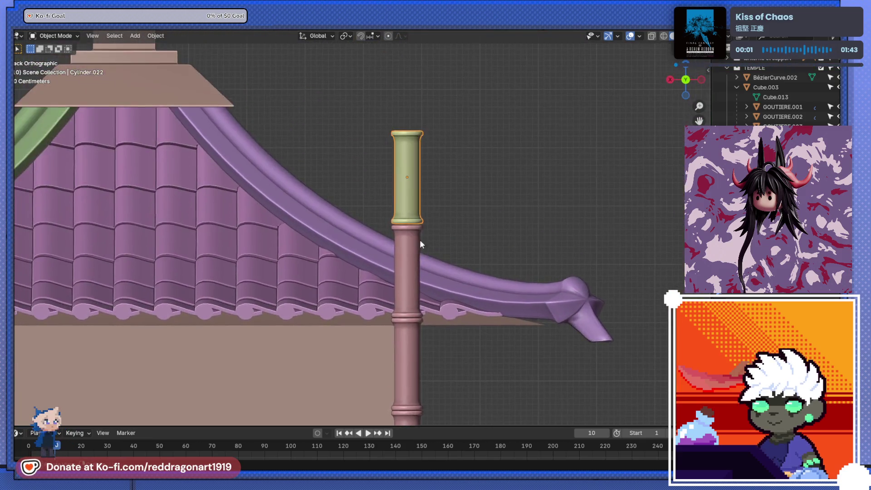
scroll(419, 240, up, 2)
Step: Nudge the green segment down slightly so it rests on the pole's upper rim
key(g)
key(z)
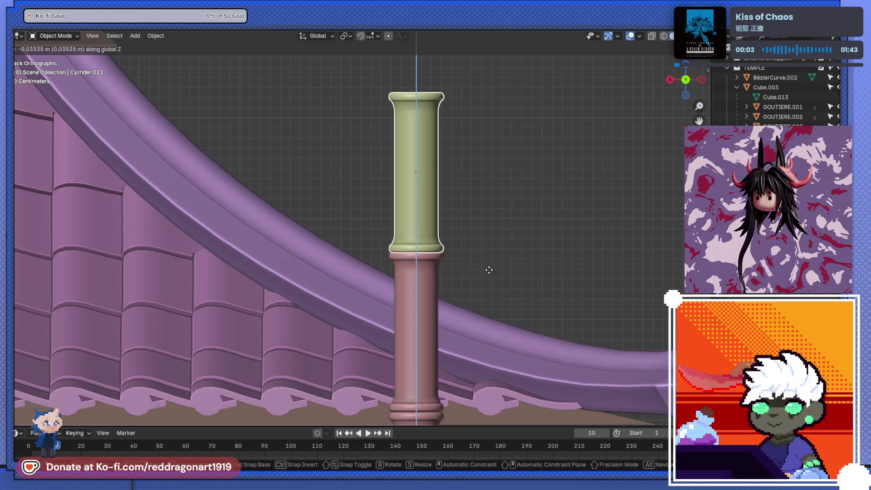
click(452, 260)
scroll(456, 261, up, 2)
scroll(436, 239, up, 1)
key(Tab)
alt+click(395, 293)
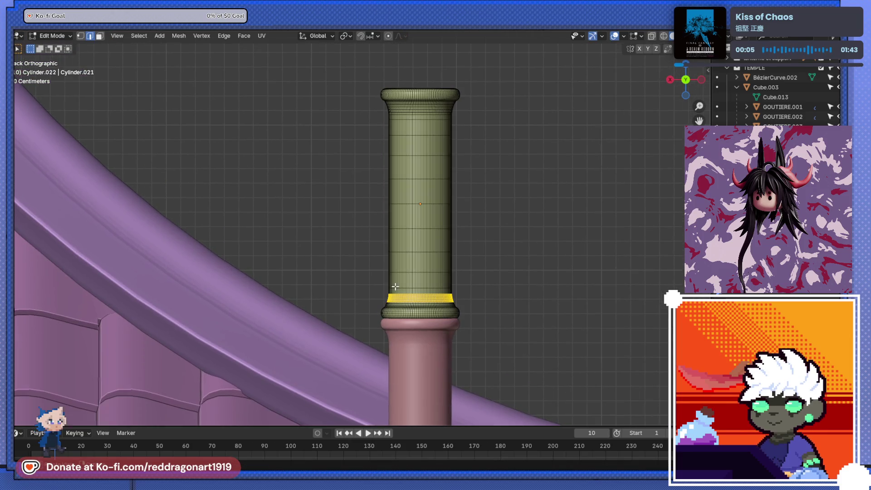
scroll(366, 238, up, 2)
shift+middle_drag(436, 171, 374, 292)
scroll(374, 291, down, 4)
Step: Enable X-ray and select the column's mesh while inspecting it in edit mode
click(278, 190)
middle_drag(278, 191, 353, 264)
scroll(408, 272, down, 1)
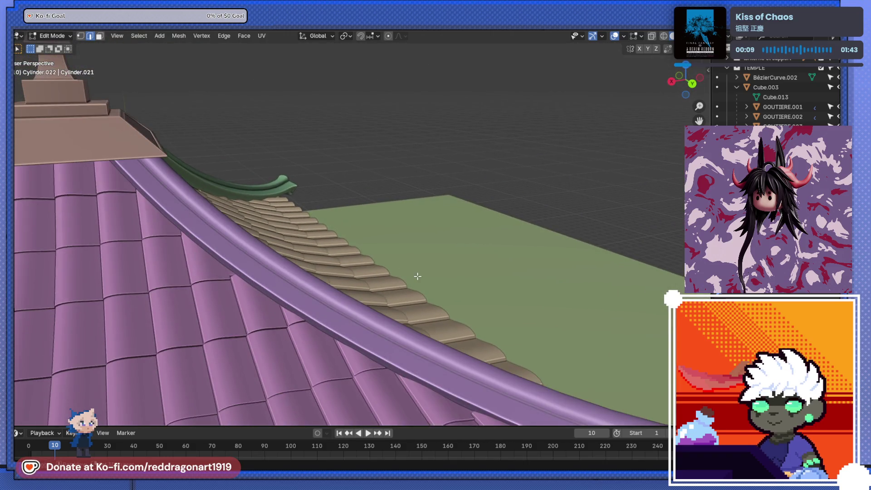
scroll(413, 275, down, 2)
scroll(414, 274, down, 2)
key(KP_5)
mouse_move(381, 275)
middle_down()
mouse_move(467, 276)
mouse_move(402, 224)
mouse_move(356, 248)
mouse_move(456, 233)
middle_up()
scroll(402, 220, up, 2)
scroll(402, 221, up, 2)
scroll(401, 222, up, 2)
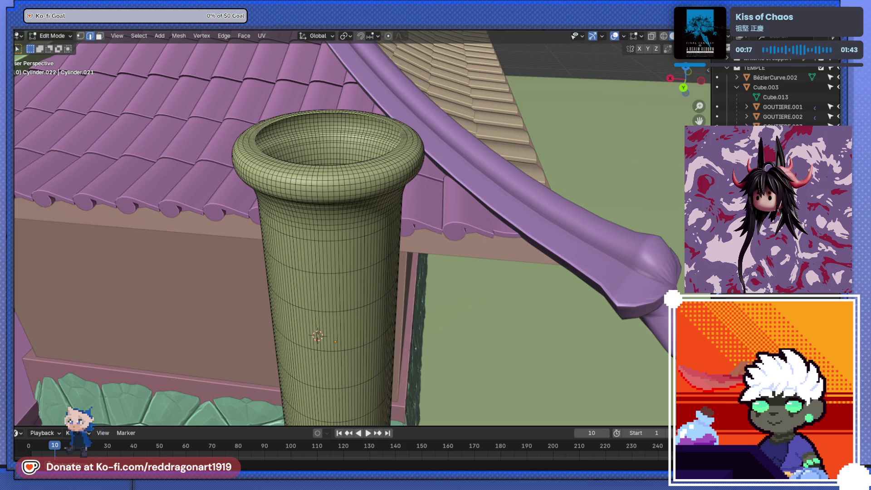
scroll(301, 195, down, 6)
middle_drag(301, 196, 409, 225)
key(alt+z)
scroll(440, 233, up, 6)
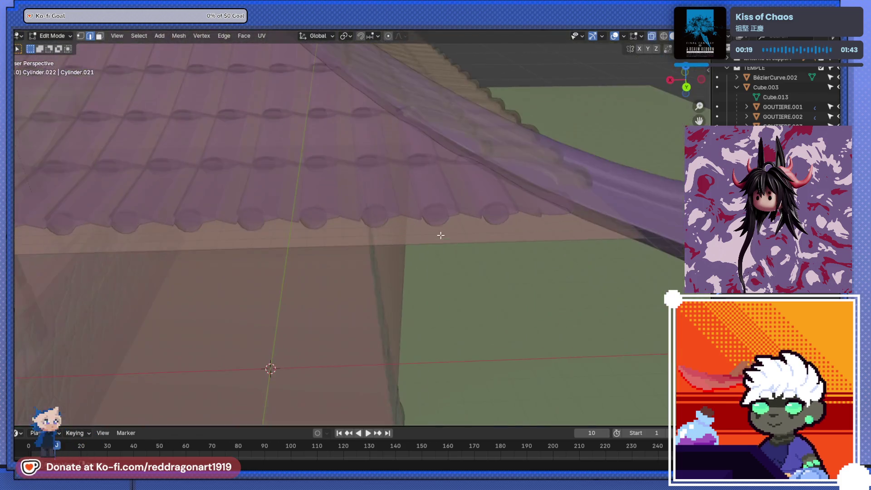
scroll(461, 227, down, 5)
key(ctrl+KP_1)
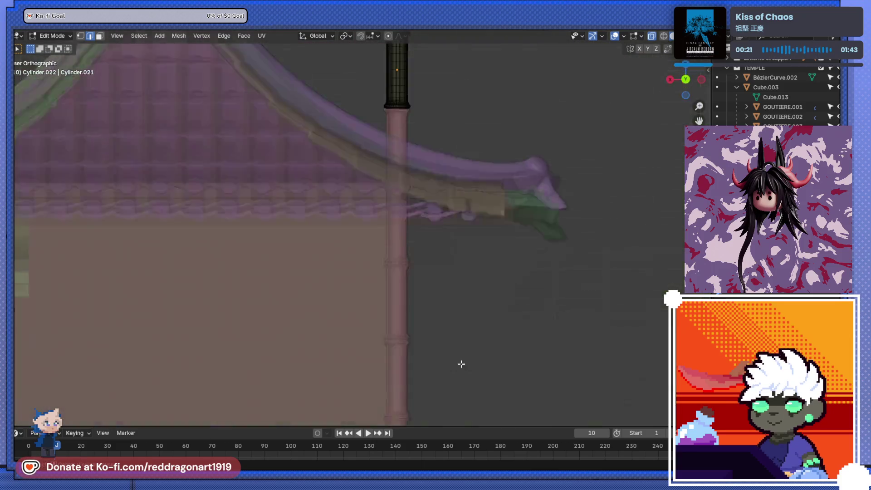
scroll(385, 253, up, 2)
key(l)
scroll(385, 253, up, 3)
scroll(430, 247, up, 2)
Step: Re-enter edit mode on the segment with everything deselected, in back view
key(l)
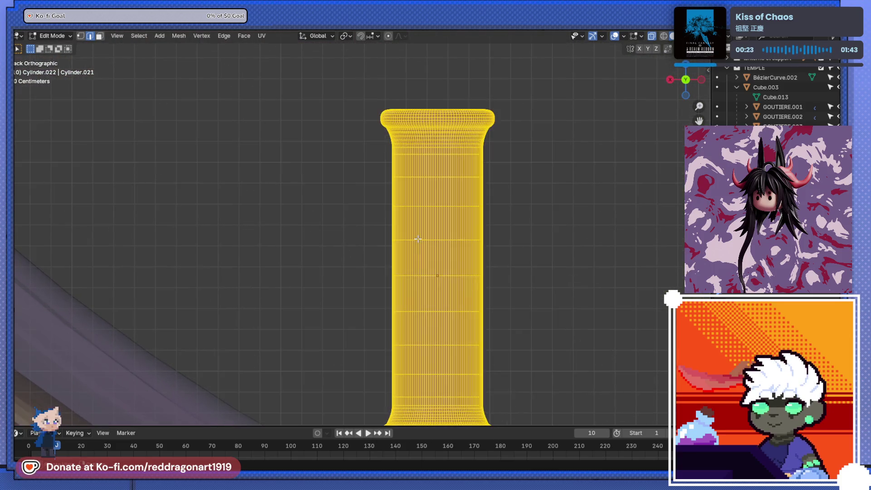
key(Tab)
scroll(439, 262, down, 2)
middle_drag(418, 208, 402, 238)
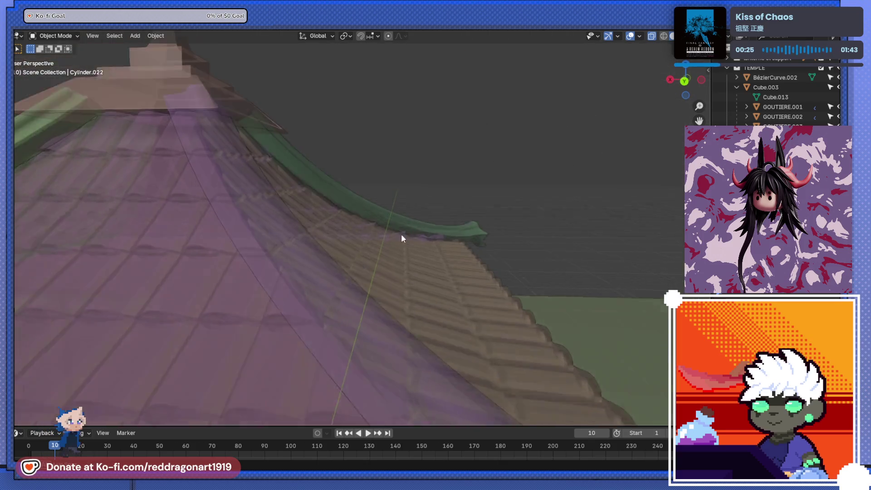
scroll(408, 238, down, 2)
scroll(407, 240, down, 1)
key(Tab)
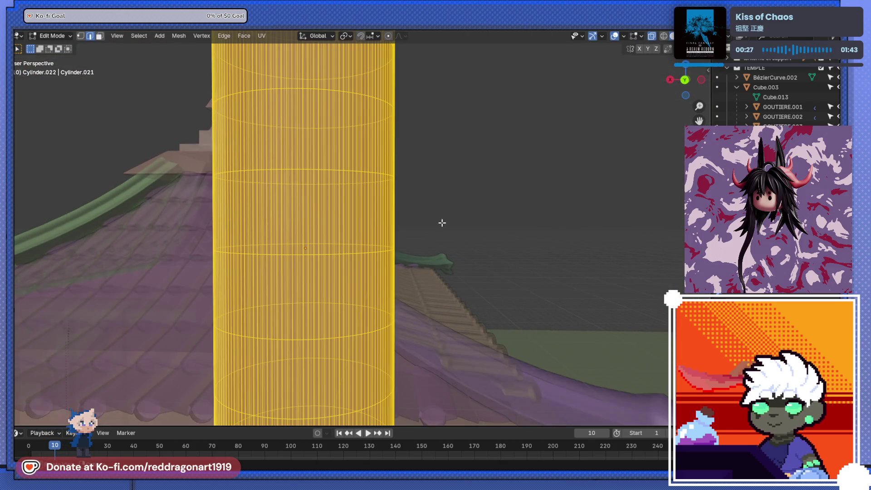
key(alt+a)
key(ctrl+KP_1)
Step: Delete the middle bands of faces from the green segment in face mode
click(99, 36)
drag(291, 170, 521, 249)
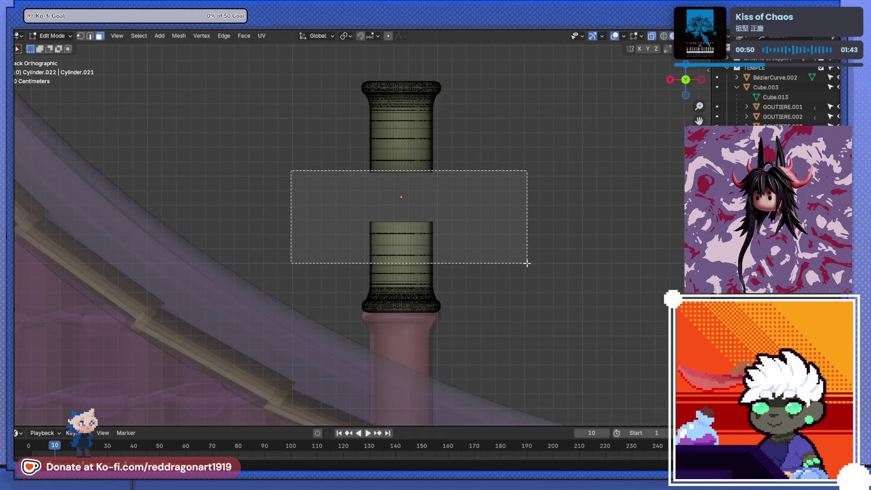
drag(311, 142, 502, 229)
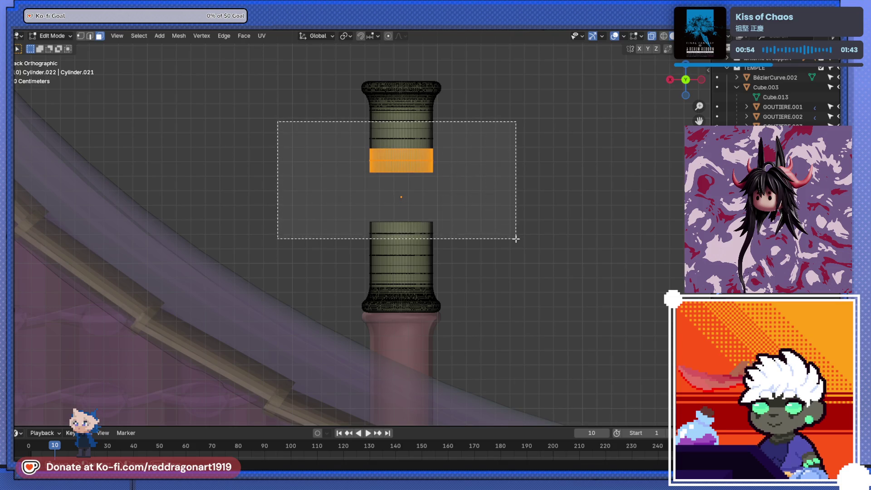
drag(277, 122, 556, 258)
key(x)
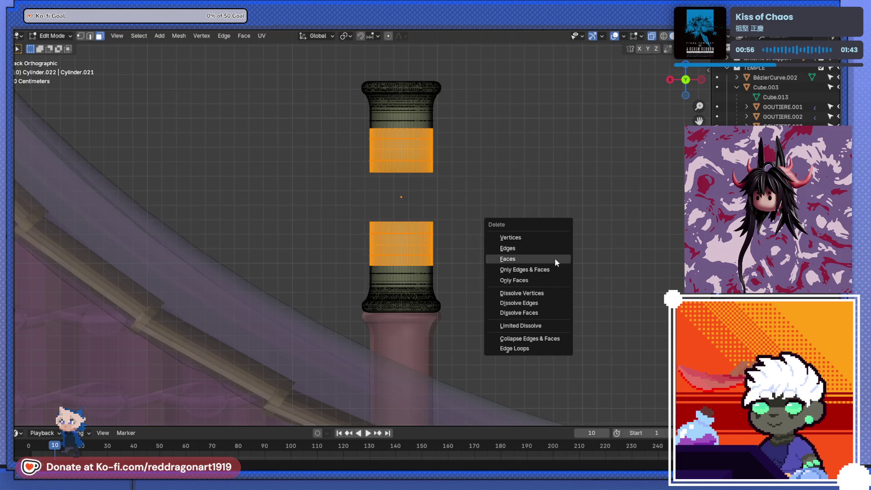
click(554, 258)
Step: Move the separated upper part down with G Z to sit just above the lower part
drag(300, 59, 502, 155)
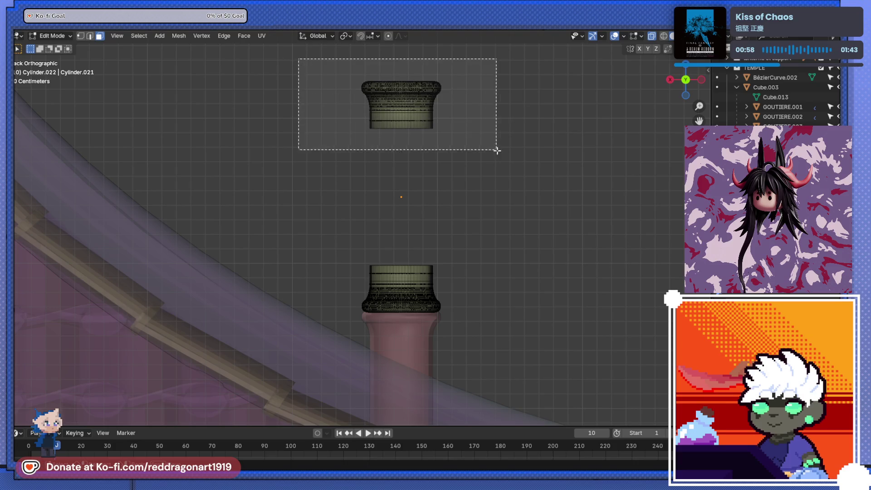
key(g)
key(z)
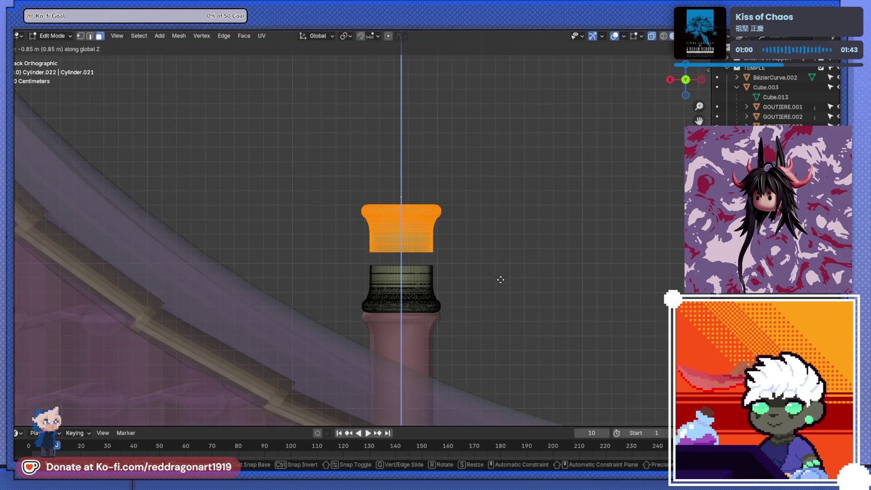
click(458, 270)
scroll(458, 270, up, 5)
scroll(460, 292, up, 2)
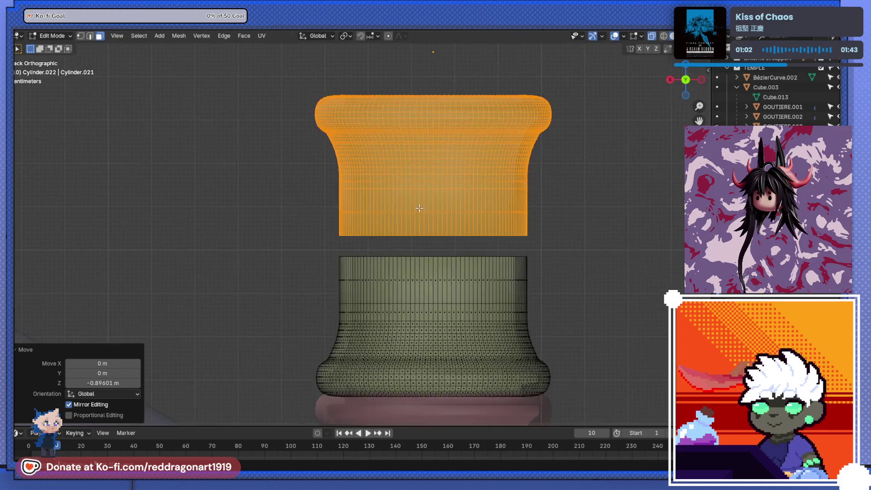
scroll(418, 208, up, 4)
scroll(464, 259, up, 2)
Step: Select both facing edge loops and join them with Bridge Edge Loops
click(89, 35)
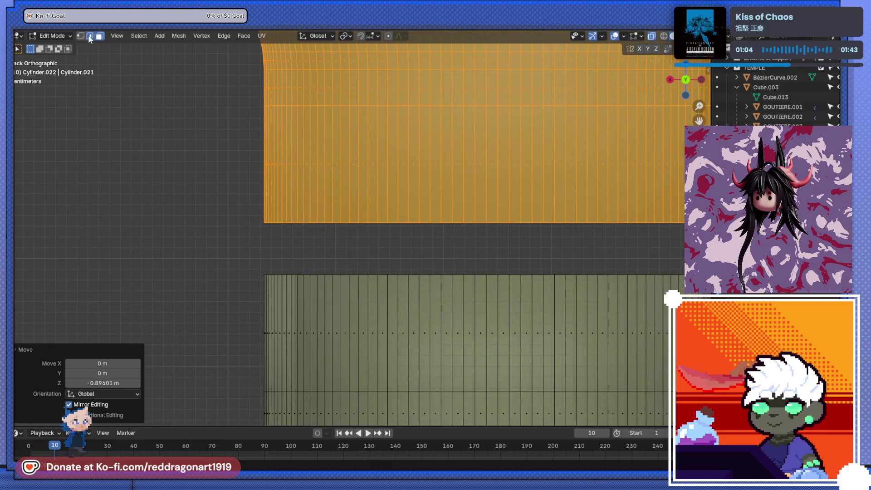
click(367, 221)
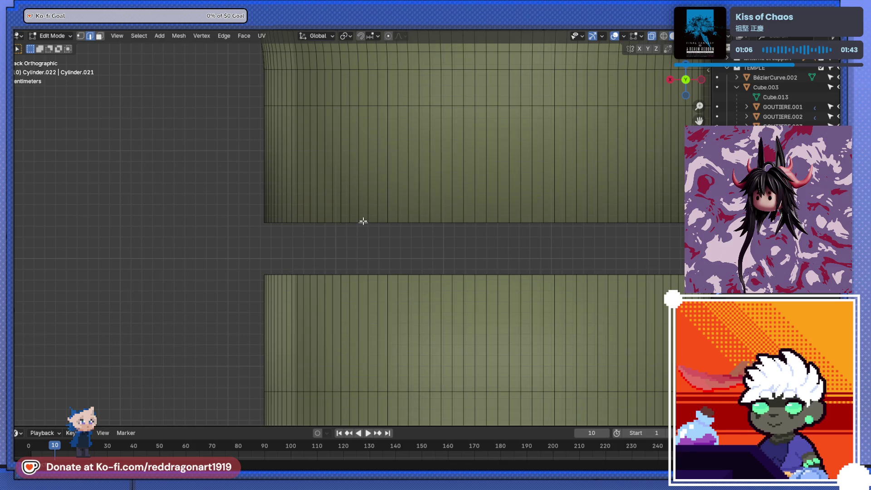
alt+click(363, 223)
alt+shift+click(375, 274)
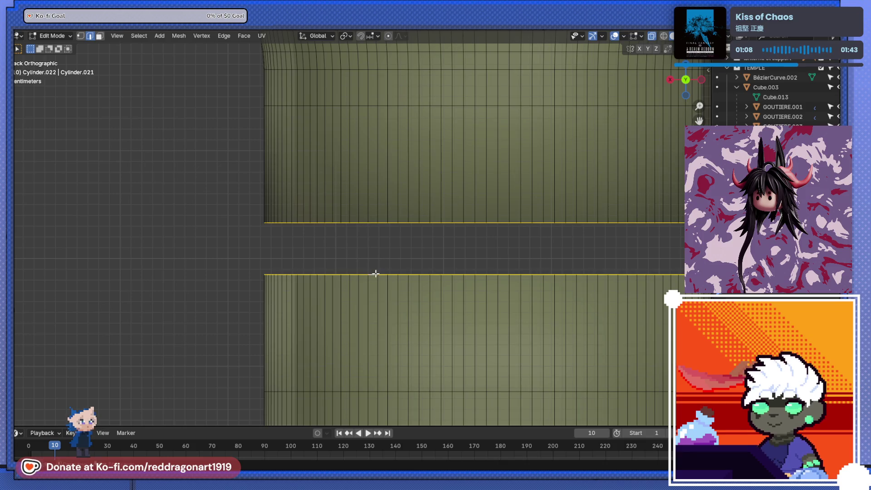
right_click(375, 274)
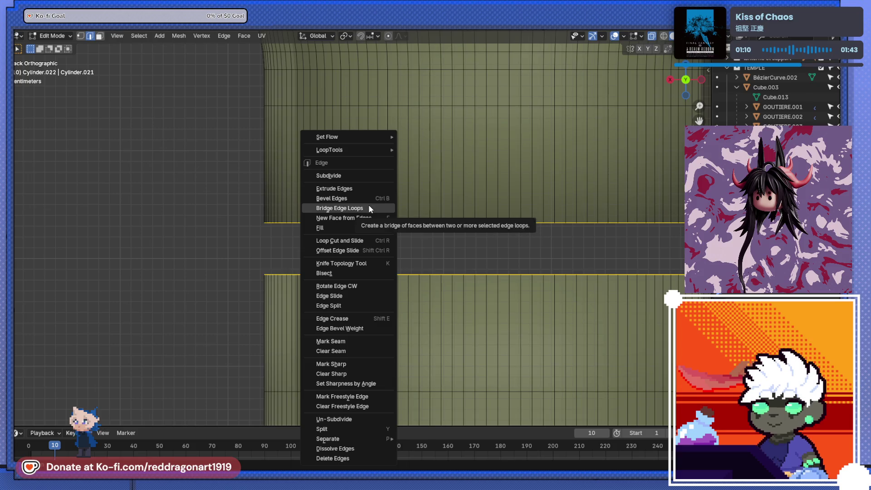
click(368, 208)
Step: Review the rejoined segment in object mode from the back view
key(Tab)
mouse_move(402, 255)
middle_down()
mouse_move(413, 285)
mouse_move(395, 231)
middle_up()
scroll(413, 285, down, 4)
scroll(394, 231, up, 3)
middle_drag(376, 289, 394, 204)
key(ctrl+KP_1)
scroll(411, 275, up, 3)
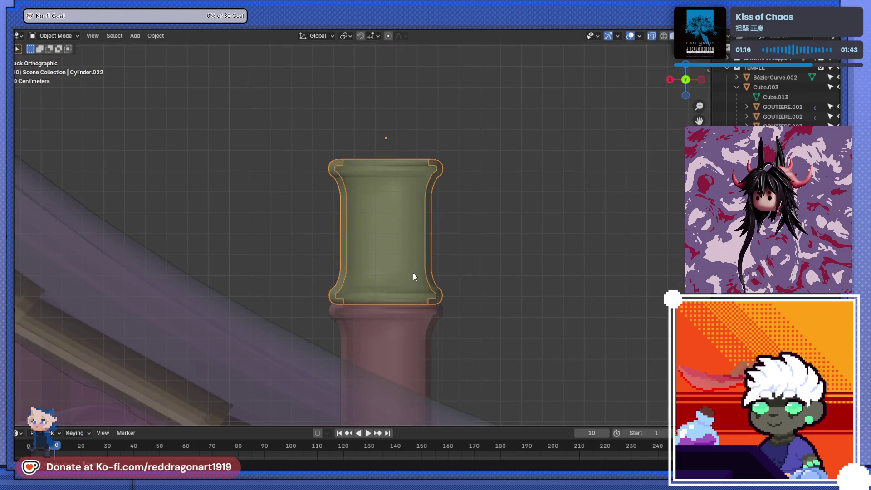
Step: Look down into the segment's open top in edit mode with nothing selected
mouse_move(406, 259)
middle_down()
mouse_move(405, 278)
mouse_move(388, 251)
mouse_move(437, 220)
middle_up()
key(Tab)
scroll(405, 279, down, 5)
scroll(388, 251, up, 6)
scroll(388, 251, down, 3)
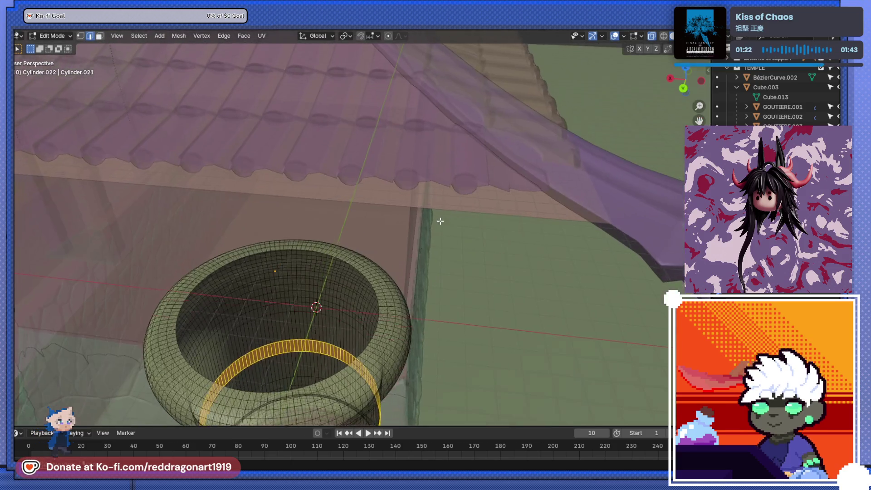
key(Tab)
middle_drag(283, 277, 275, 159)
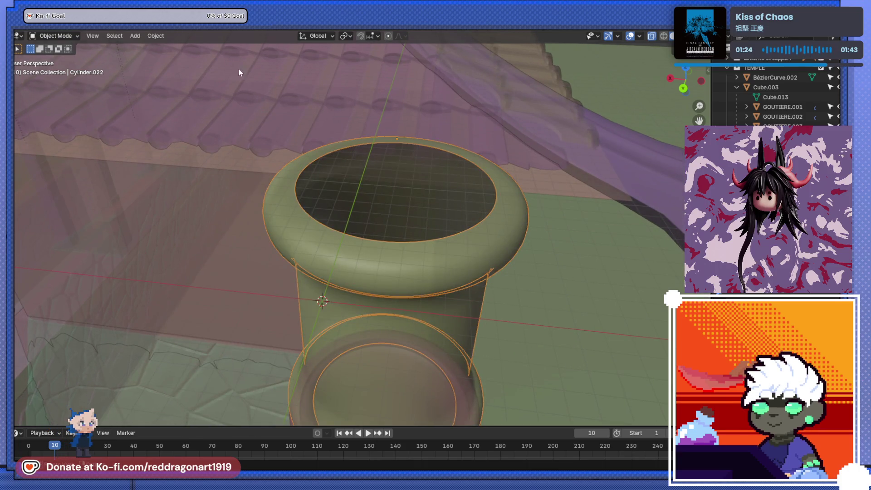
key(Tab)
click(294, 176)
scroll(297, 177, up, 3)
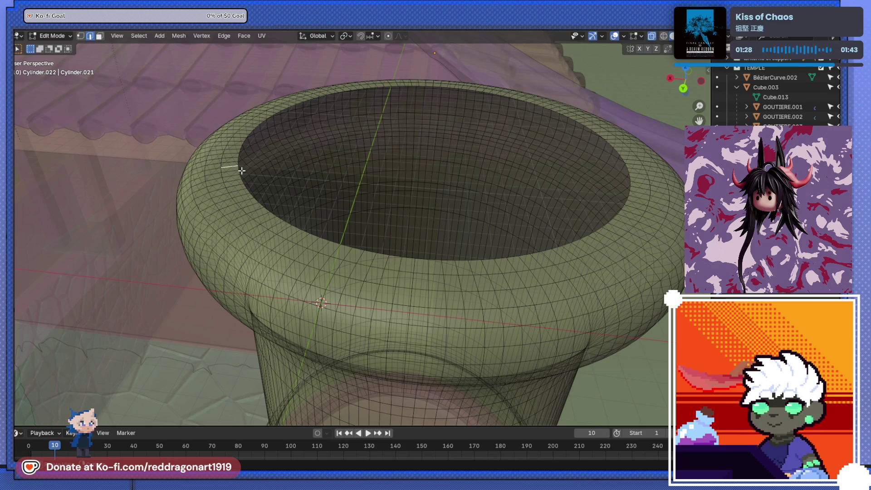
scroll(237, 170, down, 5)
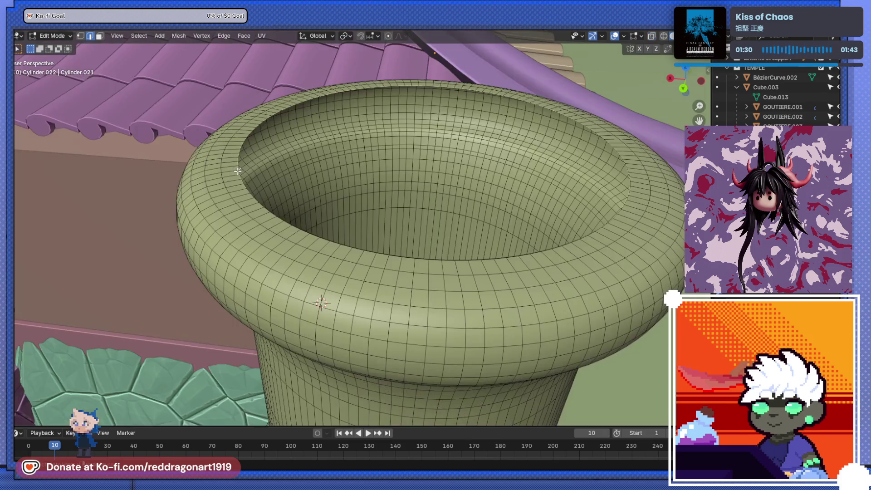
scroll(234, 193, up, 5)
scroll(233, 192, down, 5)
scroll(280, 258, up, 5)
scroll(280, 259, down, 5)
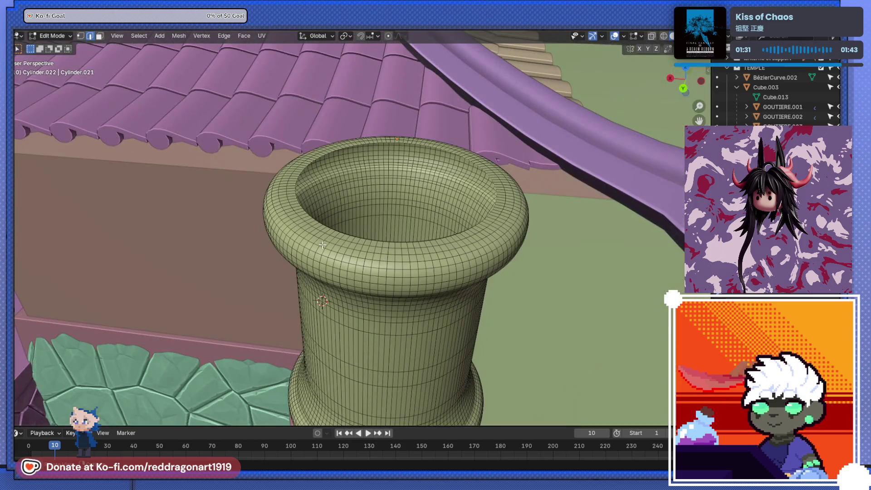
Step: Fill the inner rim loop with F, undo the flat fill, and bring up the Face menu
alt+click(341, 234)
key(f)
middle_drag(439, 228, 417, 230)
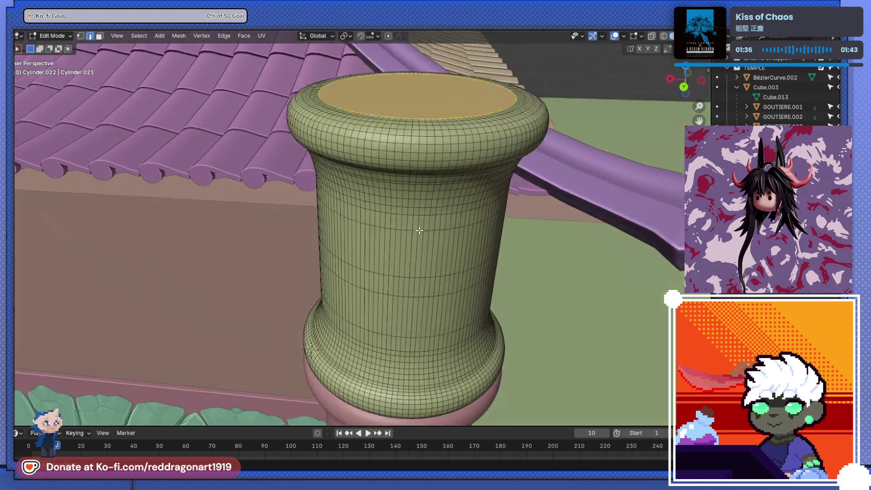
scroll(418, 230, down, 3)
scroll(414, 264, down, 2)
mouse_move(414, 264)
middle_down()
mouse_move(417, 303)
mouse_move(430, 291)
middle_up()
scroll(416, 302, up, 3)
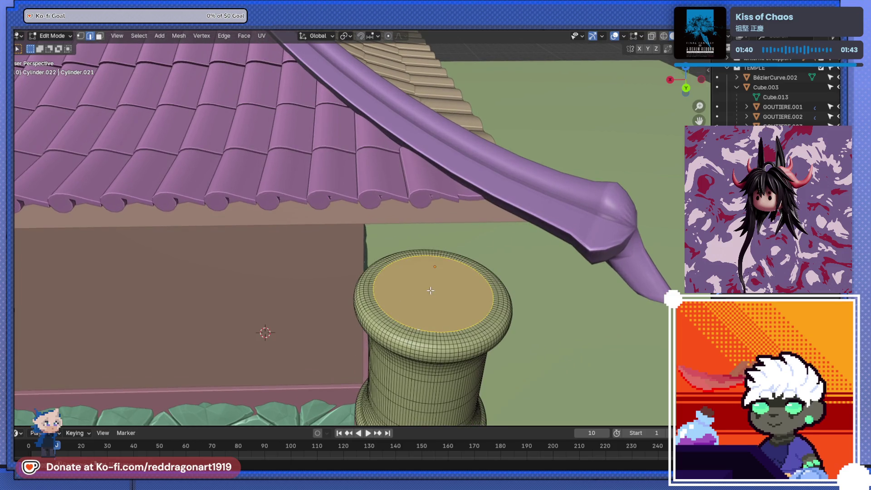
key(ctrl+z)
click(243, 36)
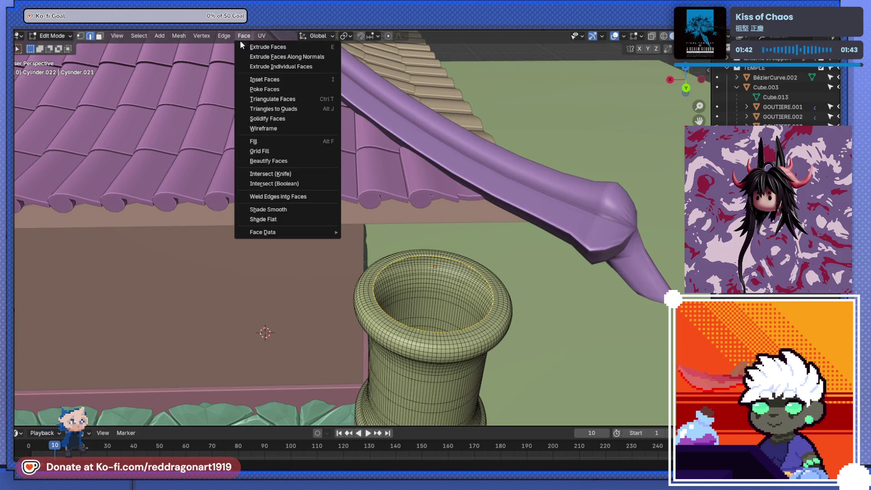
Step: Grid-fill the top opening and brush-select a patch of the new cap faces
click(274, 149)
middle_drag(473, 358, 453, 320)
scroll(452, 319, up, 5)
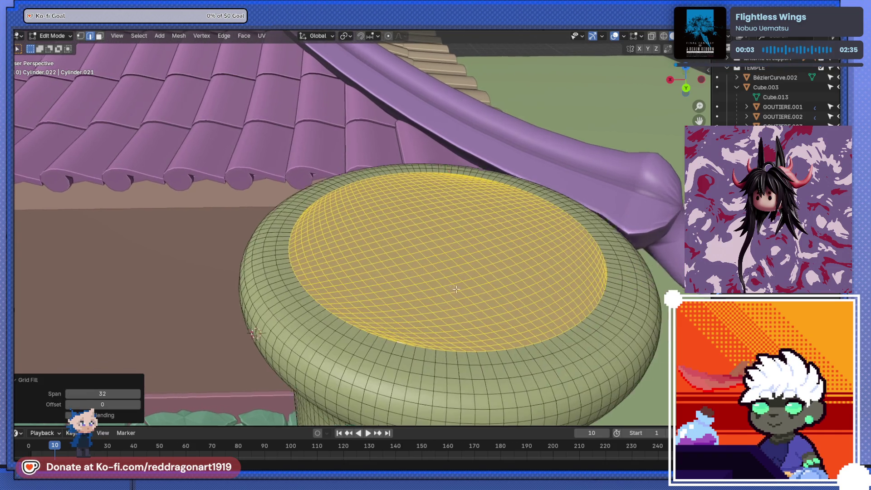
scroll(449, 285, up, 1)
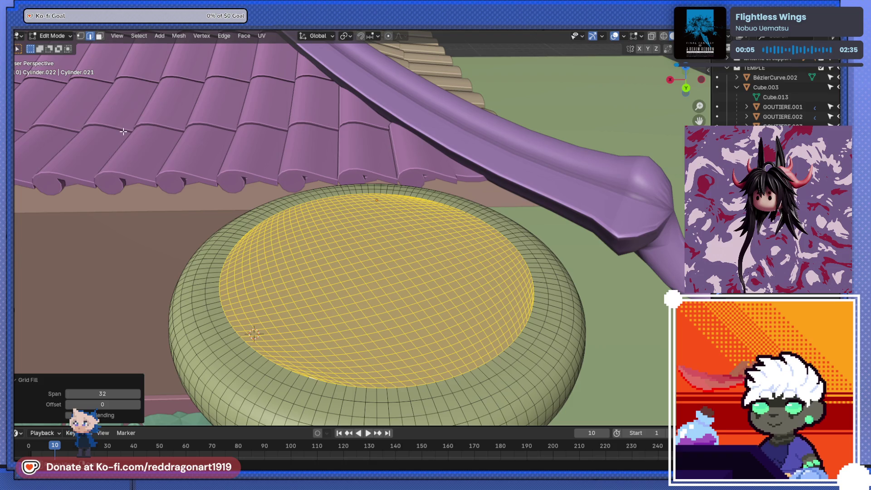
key(t)
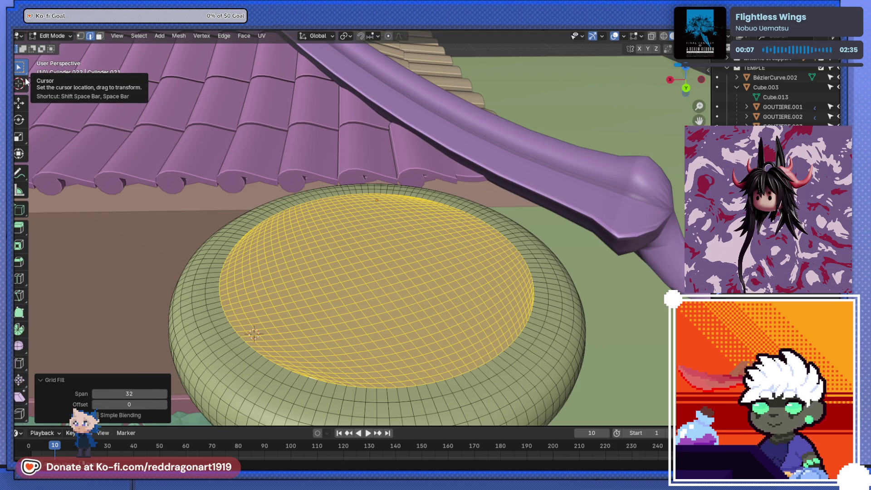
click(20, 67)
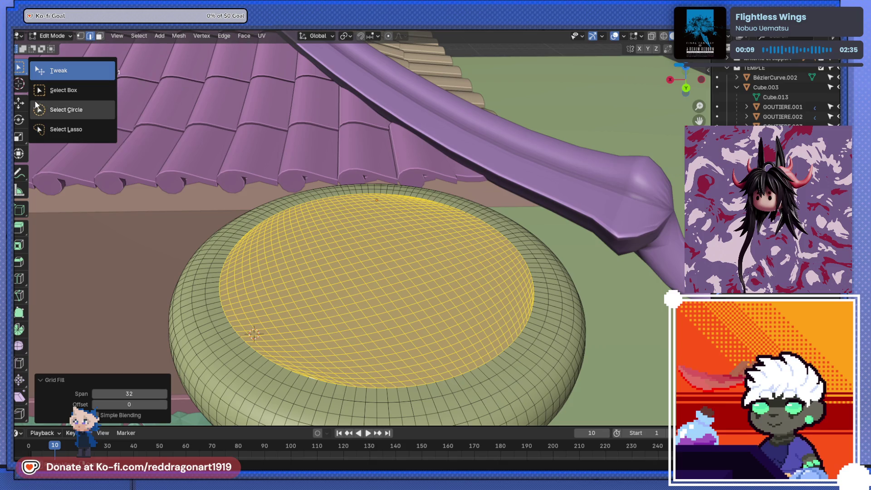
click(66, 108)
drag(301, 252, 385, 246)
drag(368, 252, 310, 214)
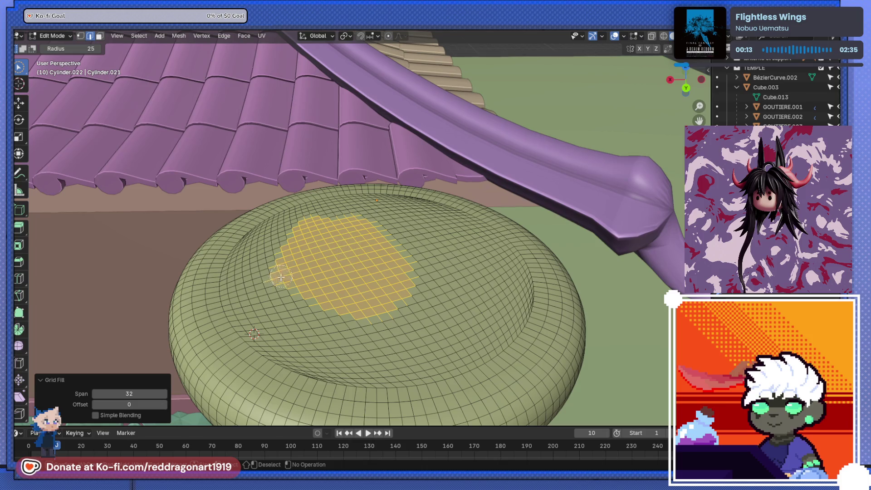
scroll(309, 214, down, 1)
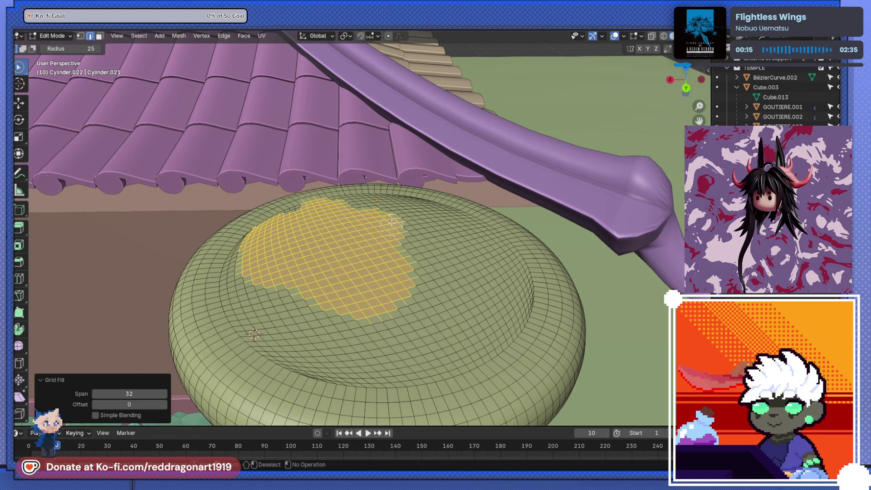
scroll(372, 263, down, 3)
Step: Extrude the selected cap faces upward as a trial, then undo it
key(e)
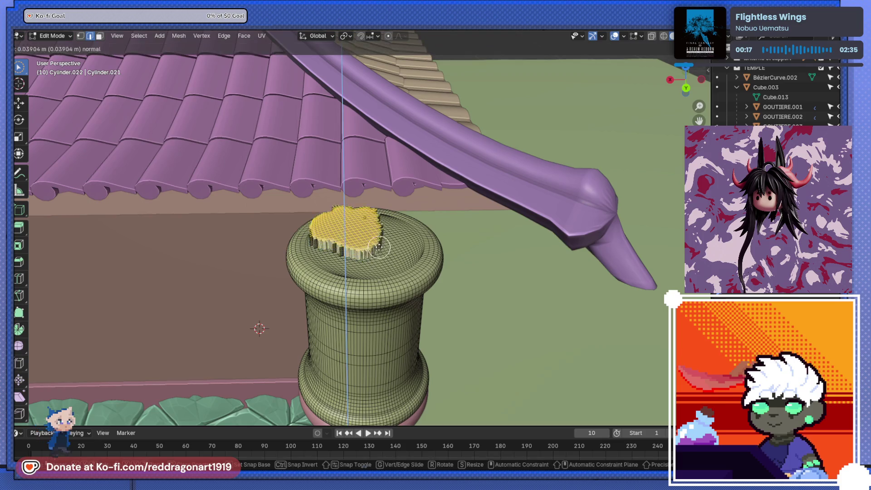
click(373, 232)
mouse_move(372, 232)
middle_down()
mouse_move(412, 244)
mouse_move(477, 228)
mouse_move(390, 261)
middle_up()
key(g)
click(458, 220)
key(Tab)
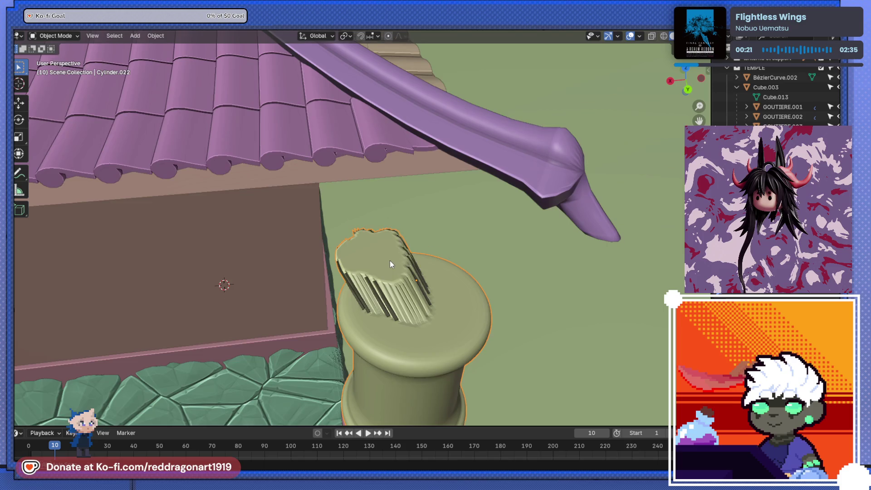
key(ctrl+z)
key(ctrl+z)
key(ctrl+z)
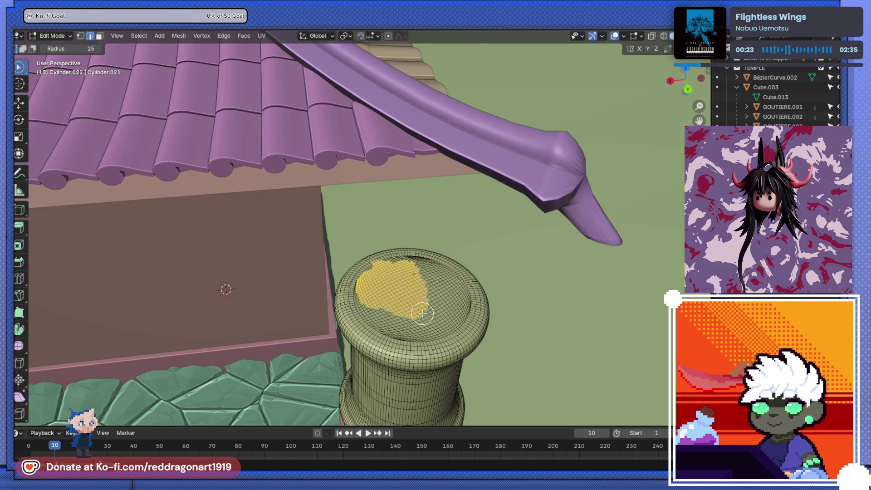
scroll(419, 307, down, 4)
scroll(384, 301, up, 8)
scroll(422, 317, down, 2)
scroll(392, 263, up, 5)
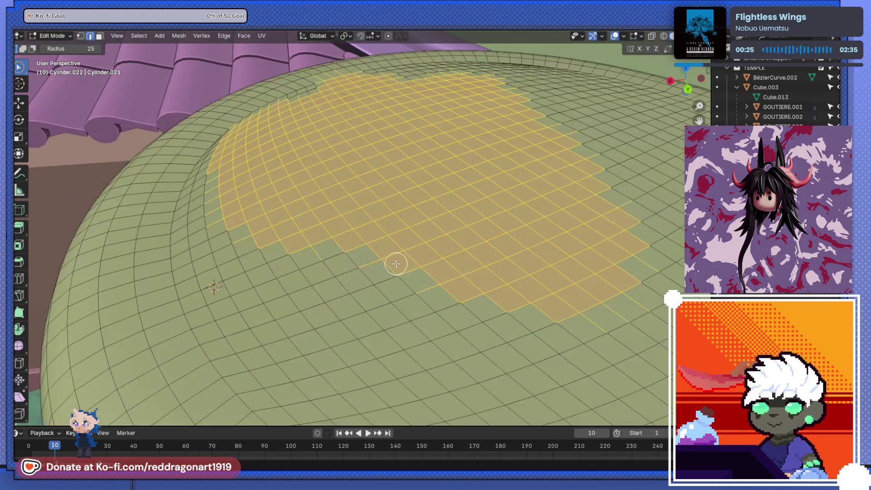
scroll(389, 263, down, 5)
Step: Scale the whole inner disc to about 0.82, then deselect a middle band in top view
key(l)
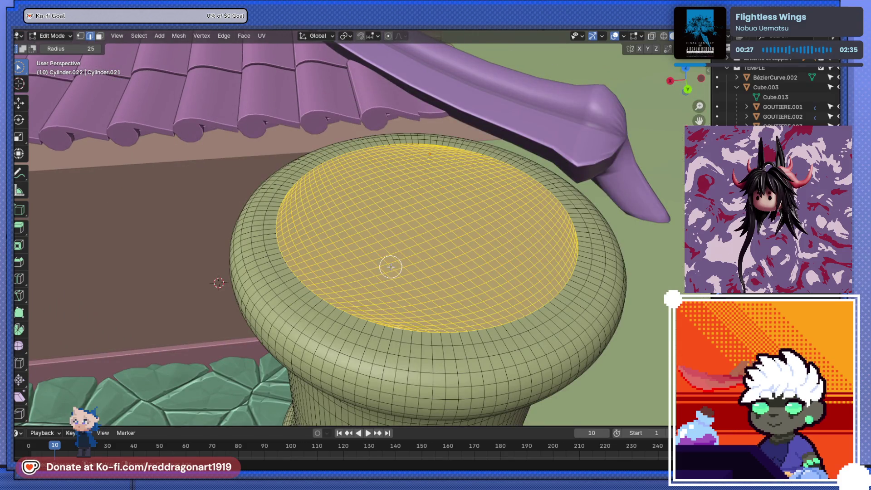
key(s)
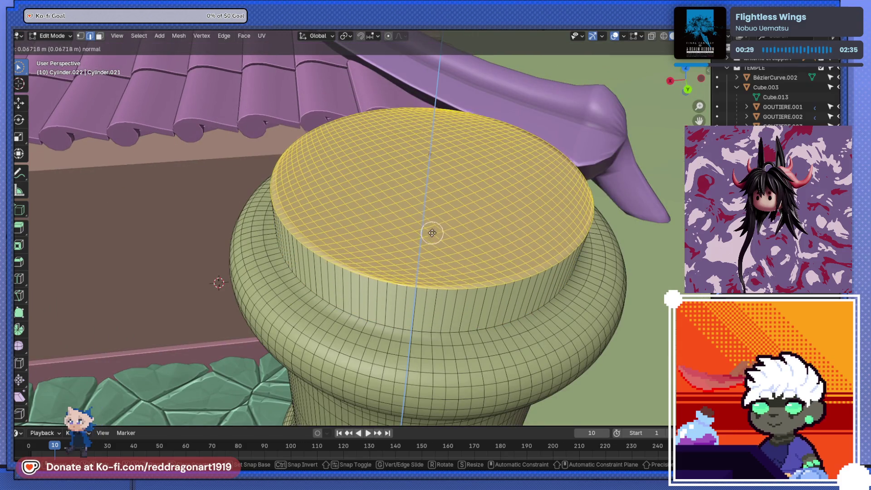
click(433, 231)
key(s)
click(471, 262)
scroll(471, 262, down, 4)
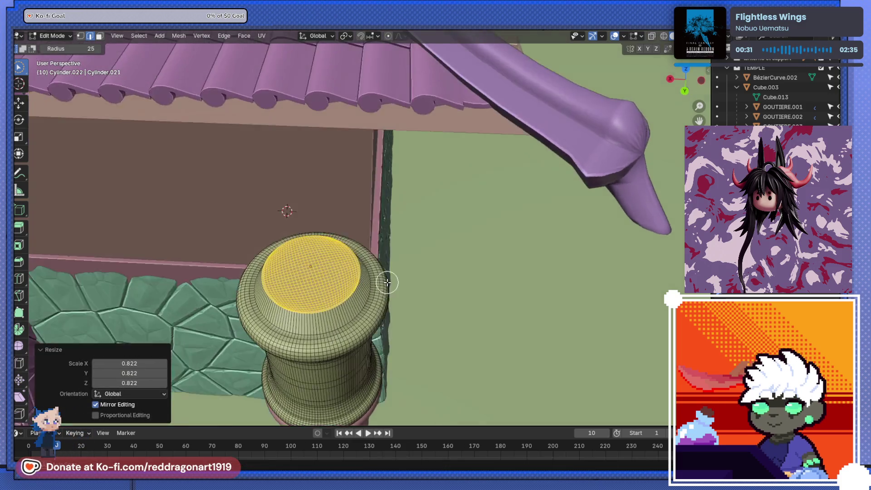
middle_drag(383, 279, 396, 268)
scroll(394, 204, up, 3)
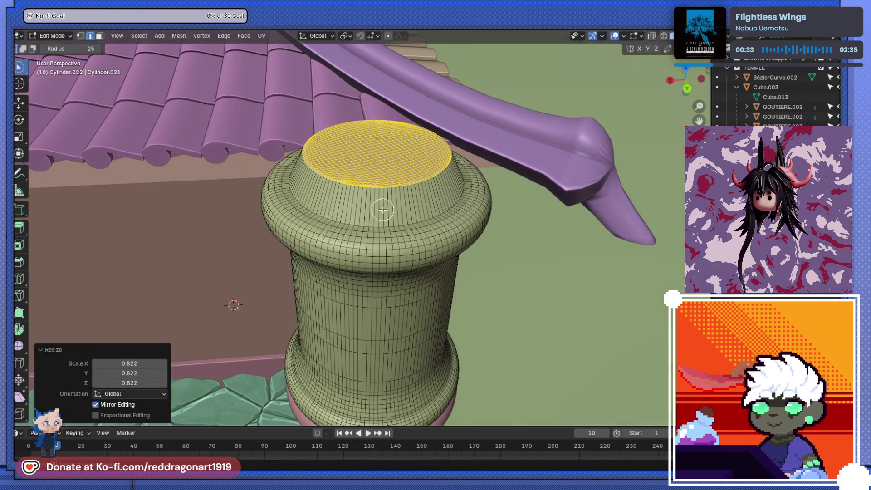
key(KP_7)
shift+middle_drag(382, 332, 395, 185)
scroll(375, 327, up, 2)
scroll(401, 246, up, 2)
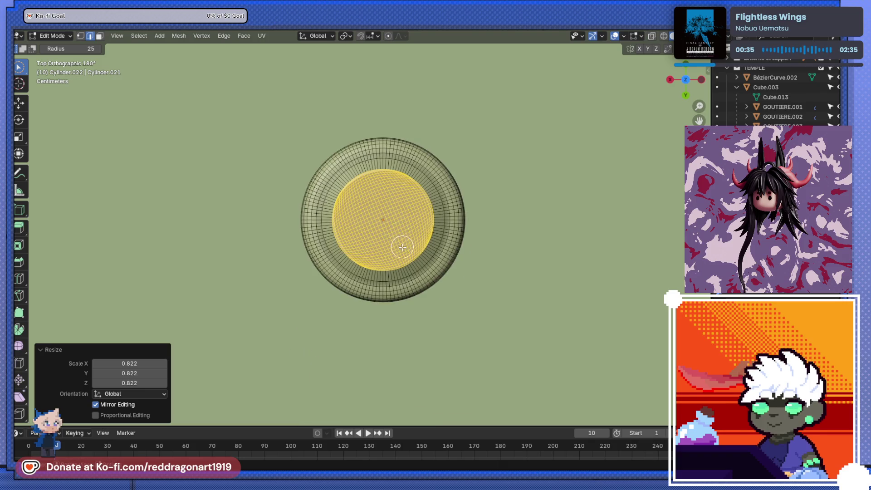
scroll(402, 246, up, 3)
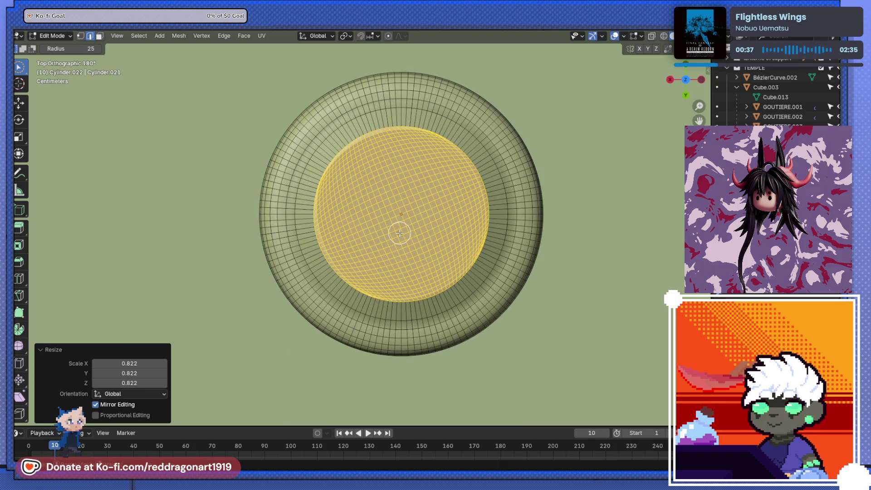
scroll(400, 233, up, 1)
mouse_move(414, 88)
ctrl+mouse_down()
mouse_move(433, 300)
mouse_move(444, 194)
mouse_move(491, 179)
mouse_move(507, 208)
ctrl+mouse_up()
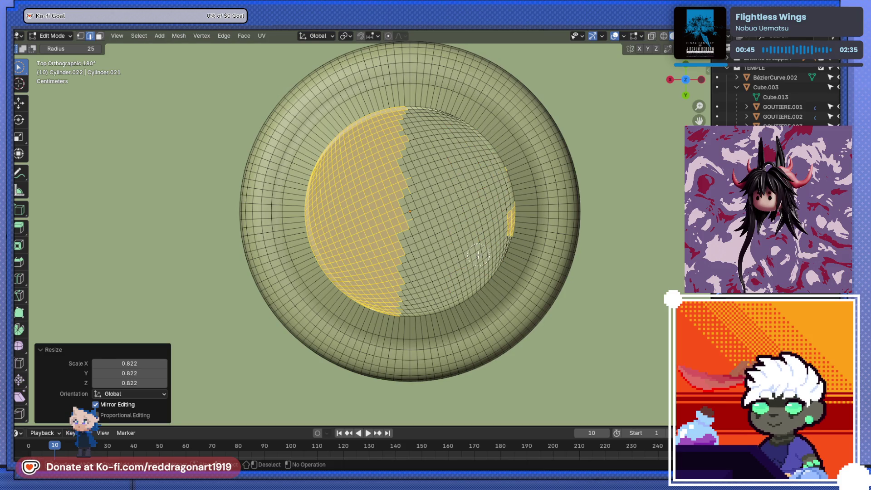
Step: Box-select the left half of the cap disc and deselect stray side and edge faces
click(19, 68)
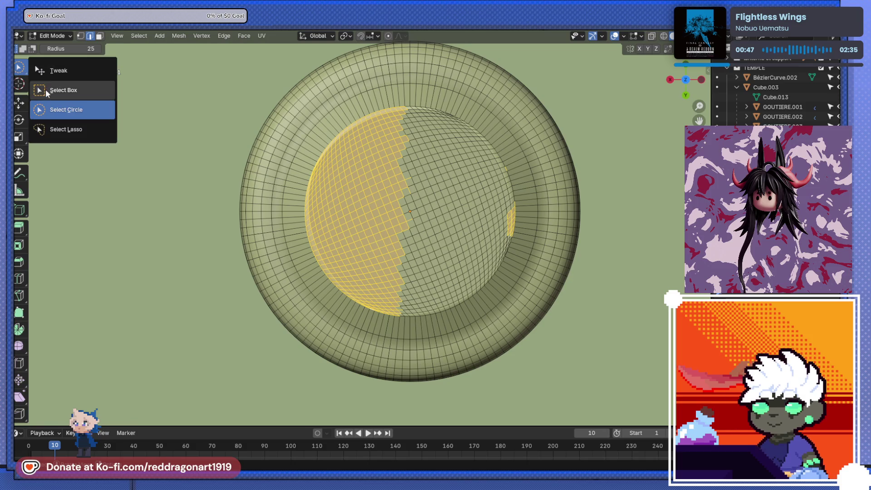
click(63, 90)
mouse_move(275, 90)
mouse_down()
mouse_move(372, 178)
mouse_move(409, 334)
mouse_up()
scroll(395, 336, down, 2)
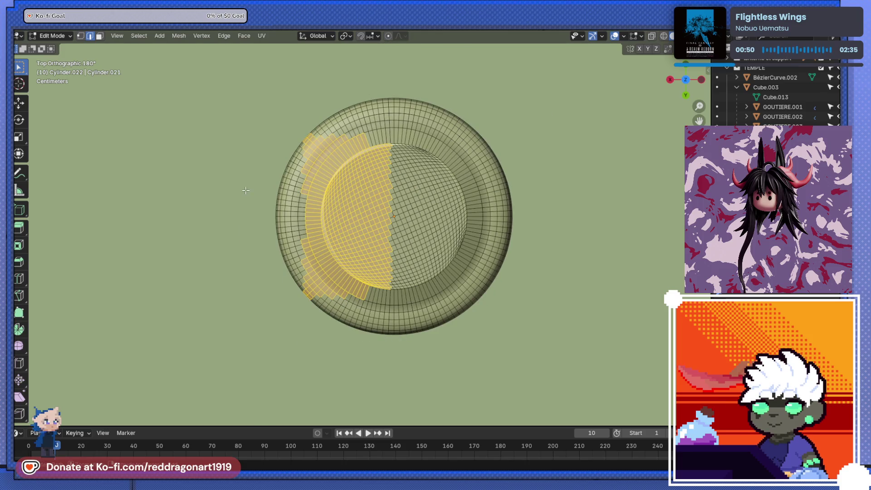
mouse_move(355, 348)
middle_down()
mouse_move(350, 268)
mouse_move(363, 229)
middle_up()
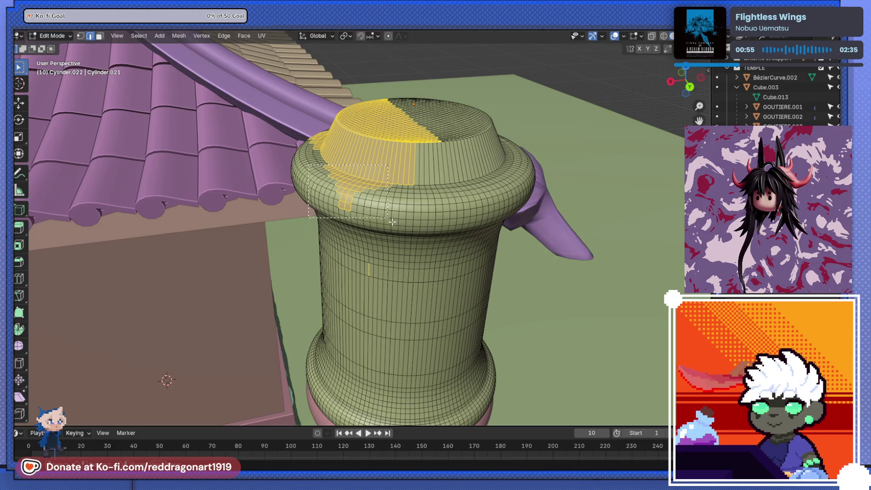
ctrl+drag(312, 163, 414, 212)
mouse_move(308, 154)
ctrl+mouse_down()
mouse_move(351, 191)
mouse_move(344, 173)
ctrl+mouse_up()
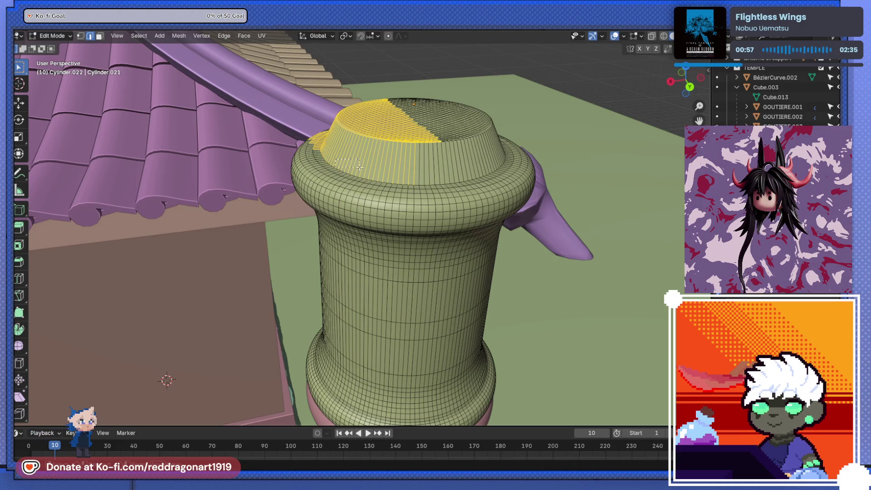
middle_drag(346, 171, 412, 253)
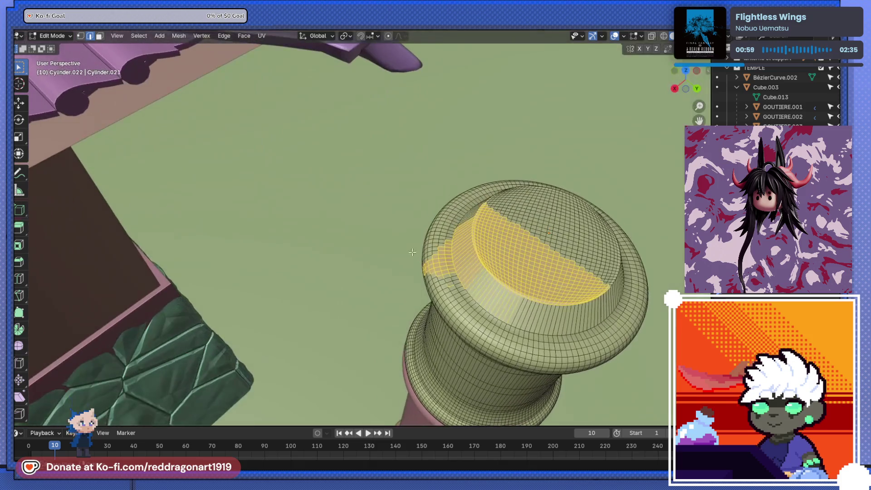
ctrl+drag(447, 302, 465, 316)
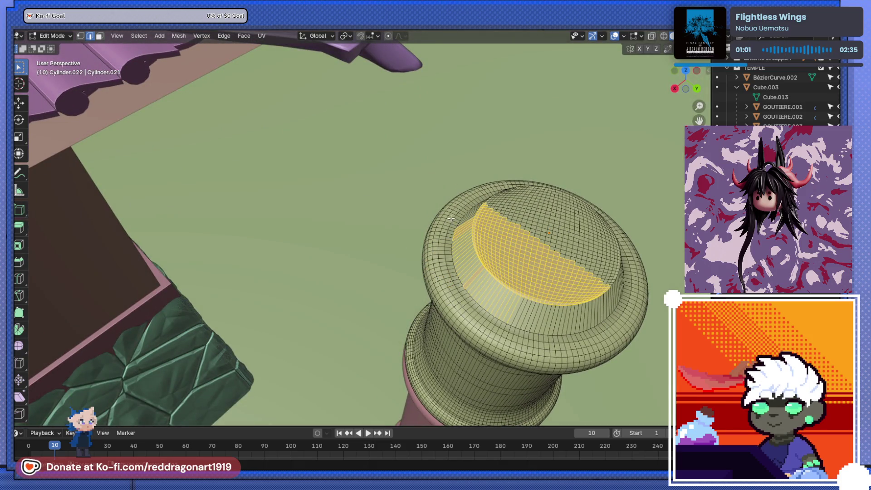
ctrl+drag(460, 247, 477, 297)
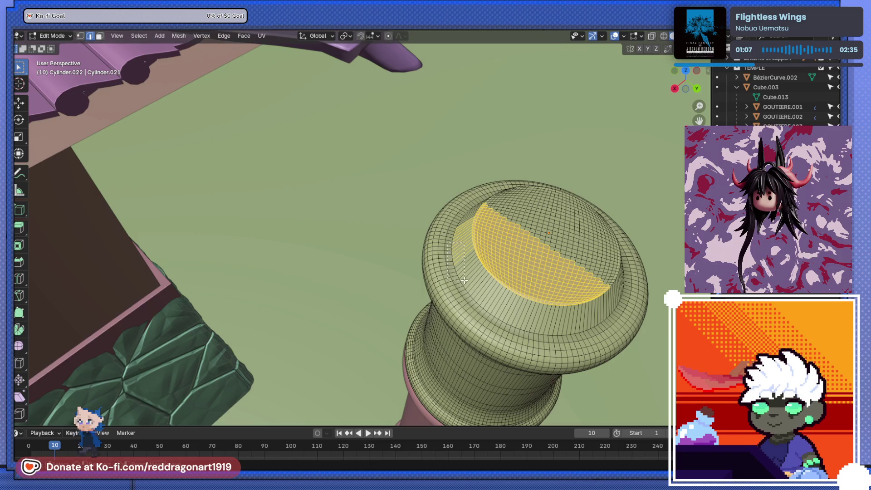
ctrl+drag(470, 276, 458, 218)
Step: Extrude the selected half of the cap upward as a raised step and review it
key(e)
click(499, 252)
mouse_move(500, 252)
middle_down()
mouse_move(486, 263)
mouse_move(410, 247)
mouse_move(376, 250)
mouse_move(407, 239)
mouse_move(388, 227)
mouse_move(447, 240)
middle_up()
key(Tab)
scroll(456, 239, down, 3)
scroll(454, 250, down, 2)
key(Tab)
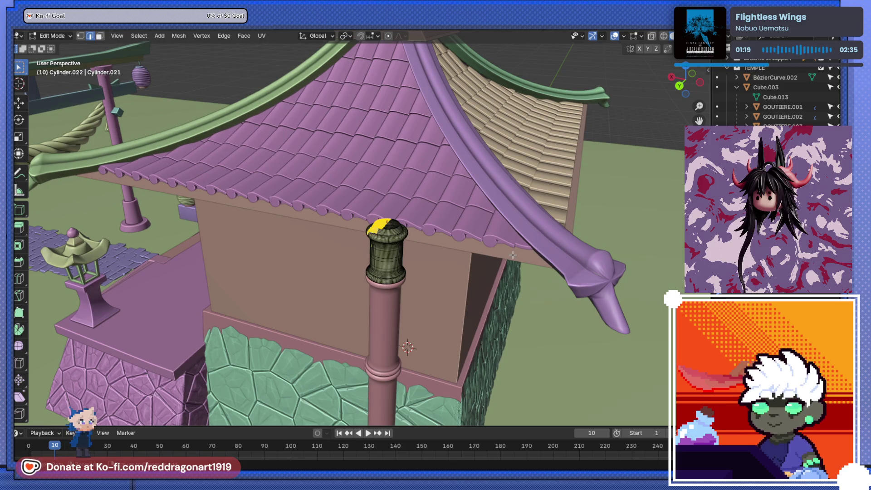
Step: Leave edit mode and orbit around the capped pillar beside the temple
key(Tab)
middle_drag(513, 255, 298, 333)
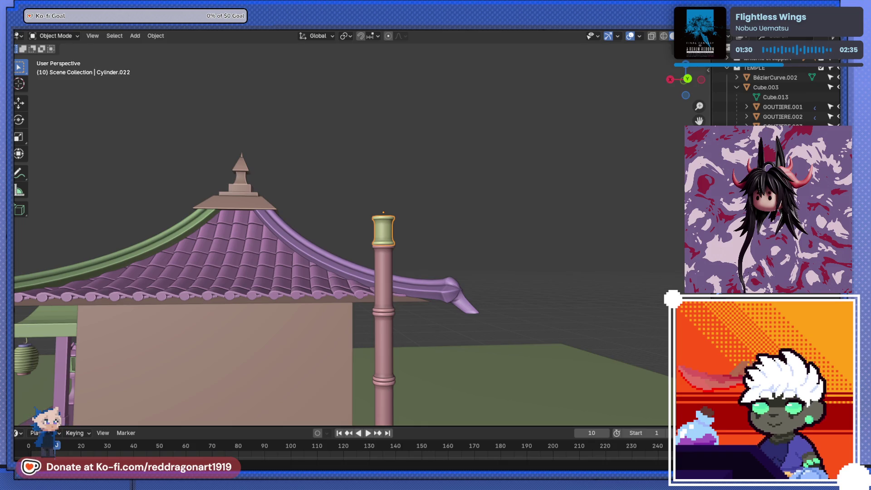
scroll(537, 209, down, 2)
mouse_move(537, 209)
middle_down()
mouse_move(444, 204)
mouse_move(318, 278)
middle_up()
scroll(359, 349, up, 3)
scroll(360, 353, down, 3)
mouse_move(360, 353)
middle_down()
mouse_move(519, 325)
mouse_move(269, 293)
middle_up()
scroll(268, 293, down, 3)
mouse_move(321, 258)
middle_down()
mouse_move(382, 151)
mouse_move(352, 120)
middle_up()
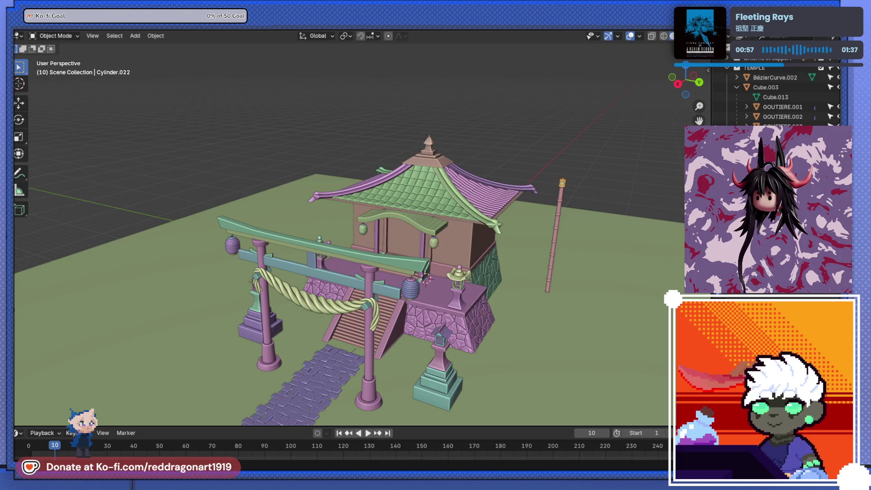
scroll(468, 284, down, 5)
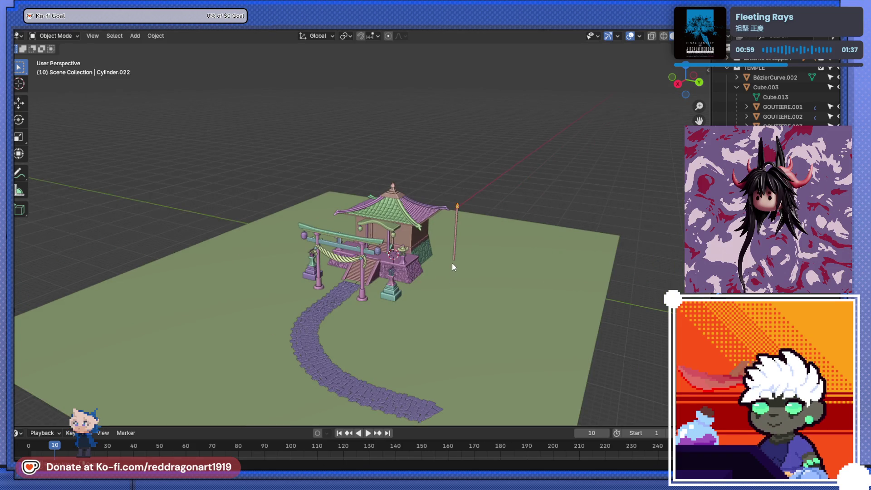
Step: Move the pole along X then Y so it stands beside the torii gate
mouse_move(456, 267)
middle_down()
mouse_move(388, 282)
mouse_move(457, 248)
middle_up()
scroll(456, 248, up, 4)
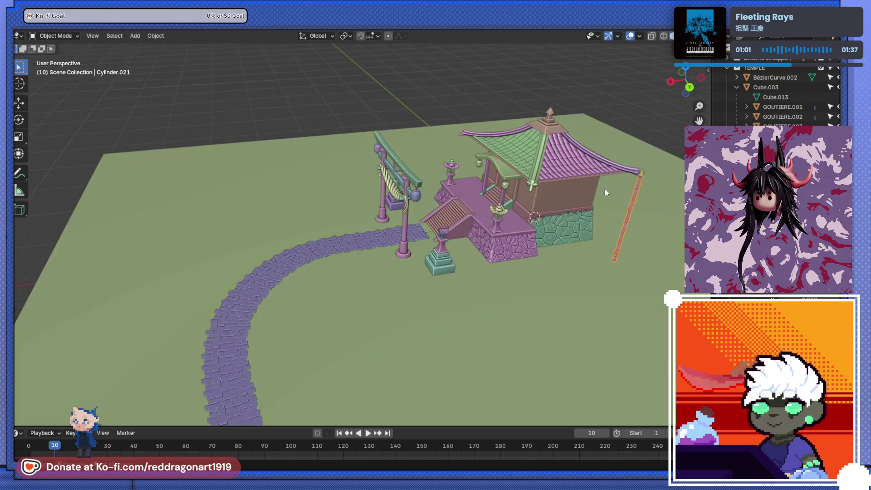
key(g)
key(x)
click(392, 225)
key(KP_3)
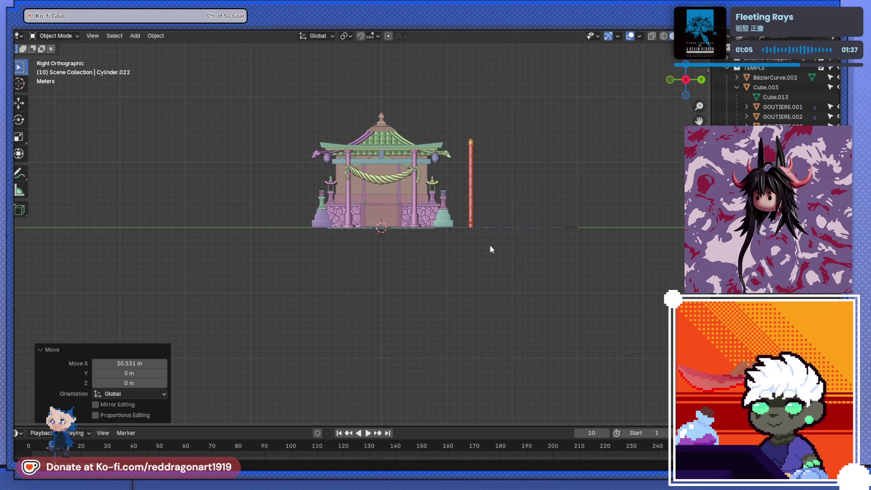
key(g)
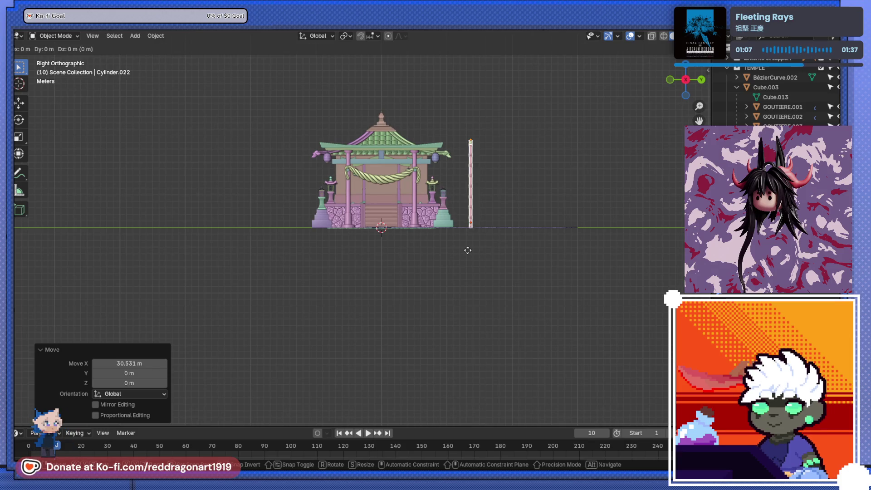
key(y)
click(426, 241)
Step: Check the pole's position by the path start from a top-down orthographic view
middle_drag(426, 241, 376, 238)
key(ctrl+KP_1)
scroll(412, 207, up, 4)
mouse_move(411, 207)
middle_down()
mouse_move(430, 262)
mouse_move(423, 338)
mouse_move(389, 392)
mouse_move(474, 276)
mouse_move(450, 285)
middle_up()
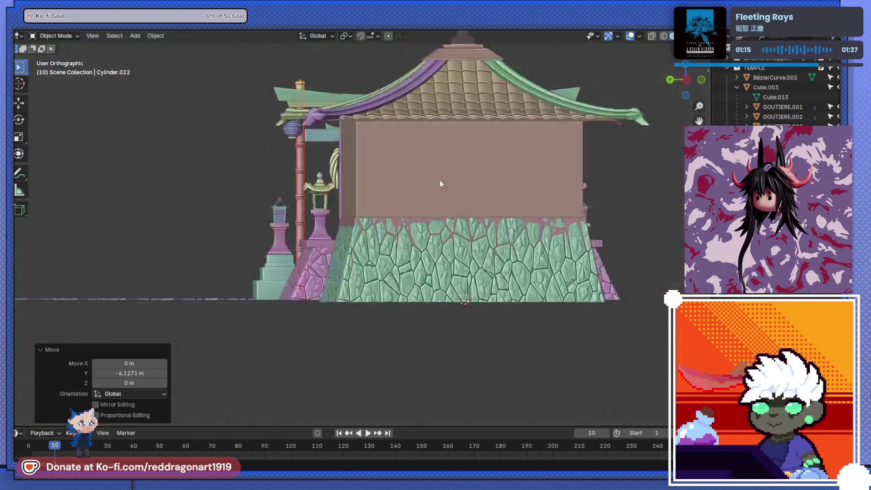
mouse_move(321, 145)
alt+middle_down()
mouse_move(506, 263)
mouse_move(586, 246)
alt+middle_up()
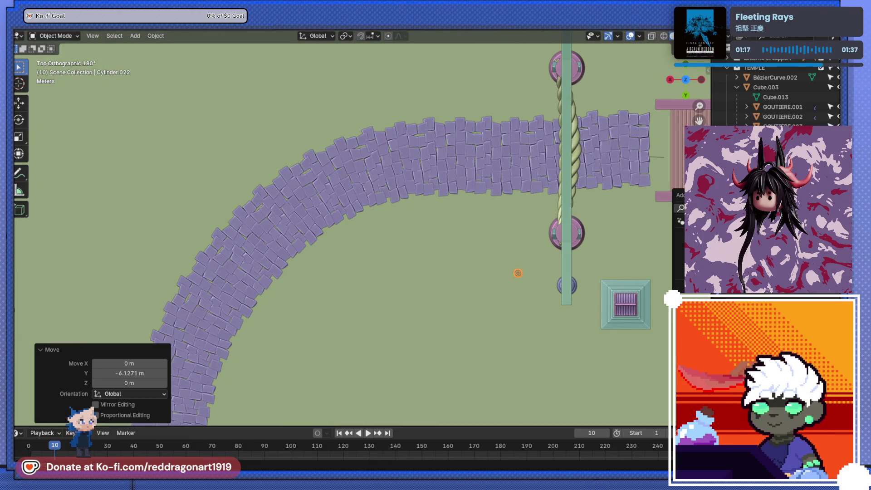
Step: Open the Ctrl+A menu twice and dismiss it without applying anything
key(ctrl+a)
click(640, 307)
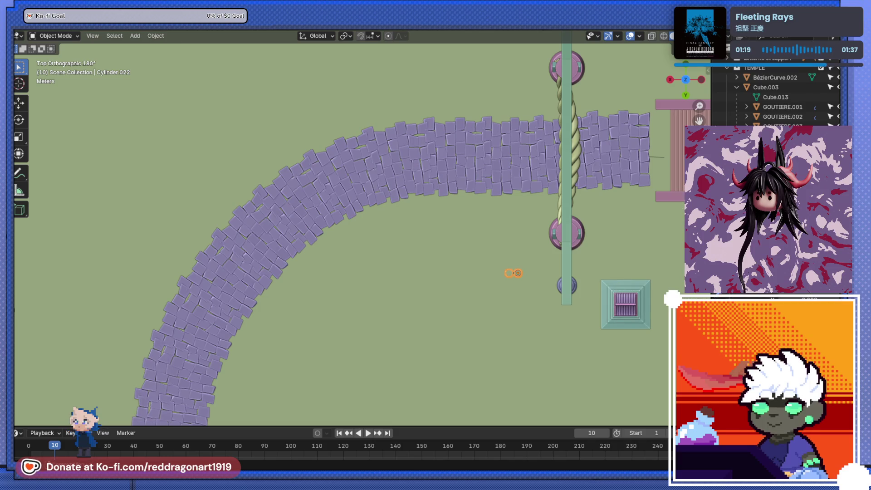
key(ctrl+a)
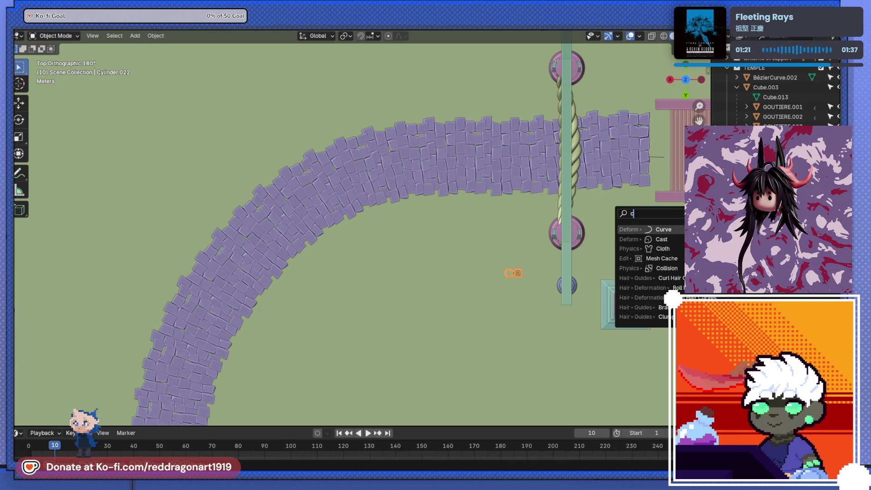
key(Escape)
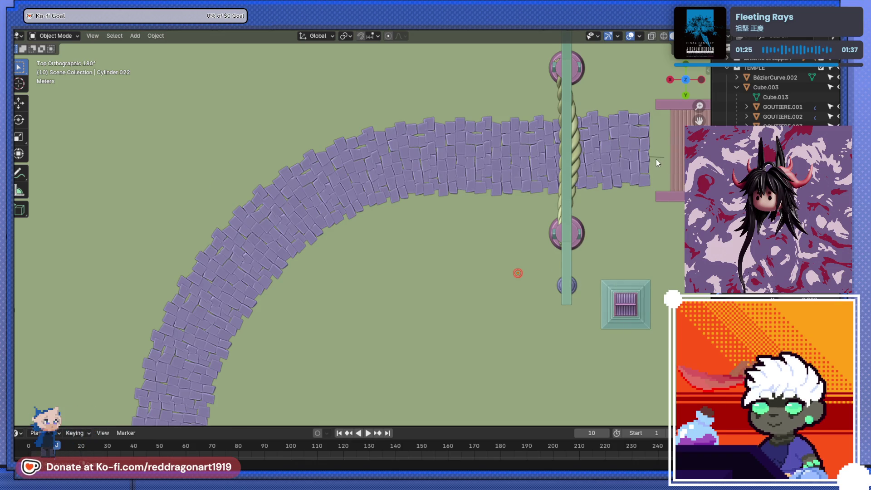
scroll(518, 254, down, 3)
scroll(439, 256, down, 4)
mouse_move(438, 255)
middle_down()
mouse_move(481, 173)
mouse_move(605, 167)
mouse_move(579, 204)
middle_up()
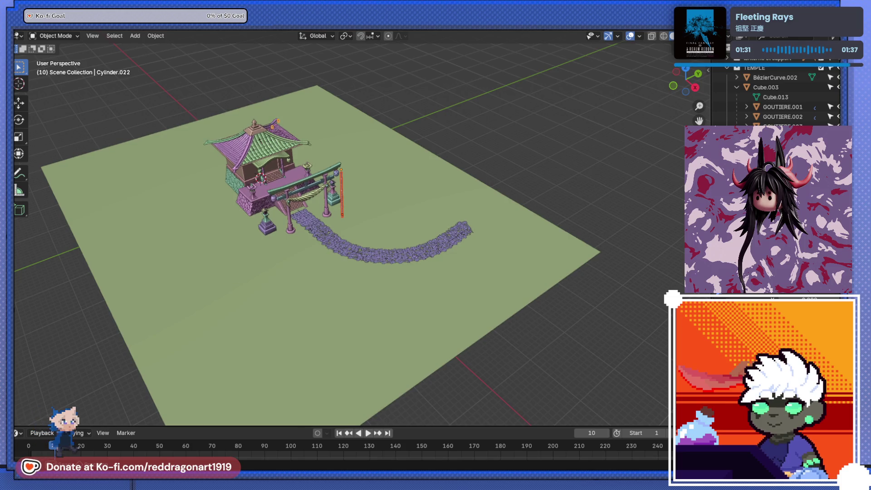
Step: Delete the extra pole Cylinder.022 and select the remaining Cylinder.021
mouse_move(272, 205)
middle_down()
mouse_move(363, 182)
mouse_move(485, 193)
mouse_move(601, 151)
middle_up()
scroll(363, 182, up, 3)
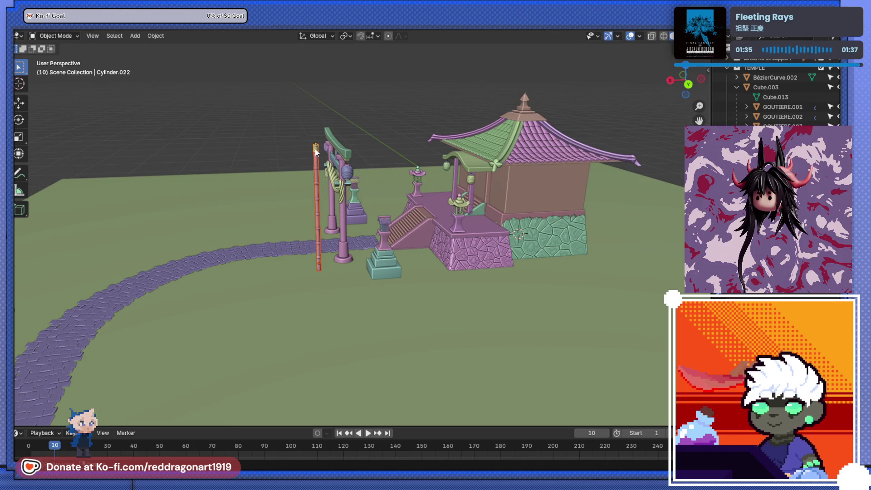
key(Delete)
click(315, 160)
mouse_move(314, 162)
middle_down()
mouse_move(391, 213)
mouse_move(401, 238)
middle_up()
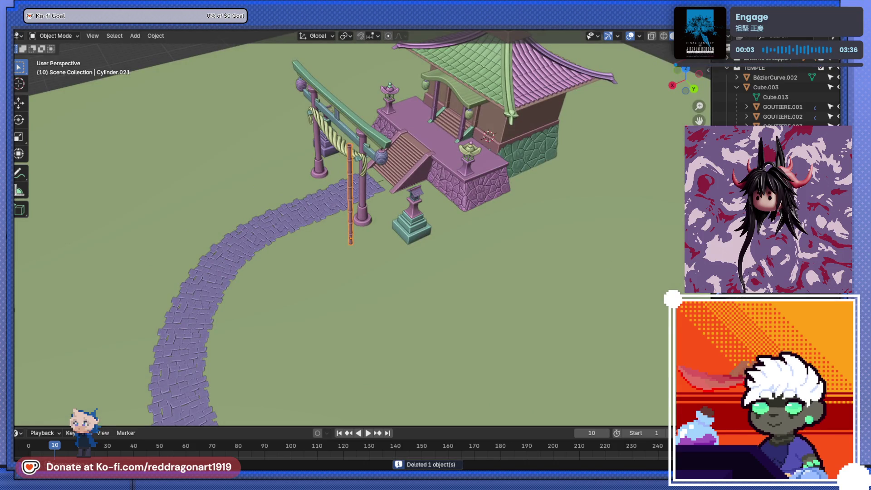
key(F3)
key(Escape)
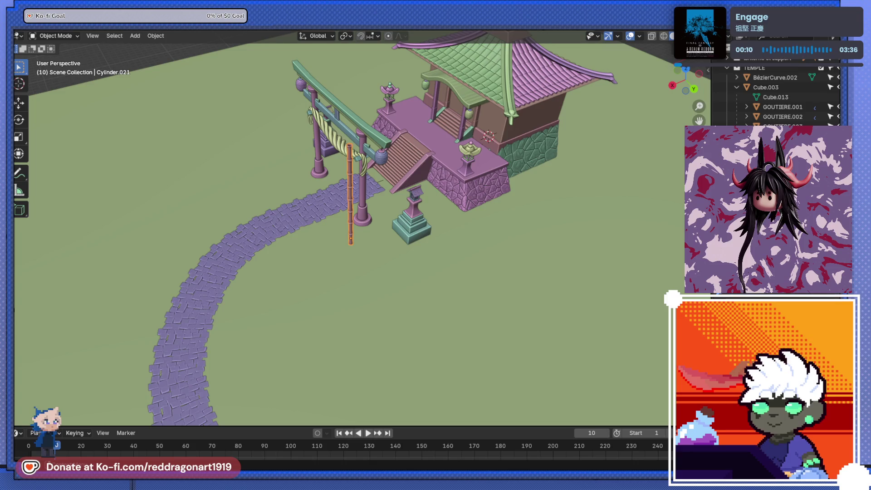
Step: Duplicate the pole beside the first one, undoing an accidental extra copy
key(F3)
key(Return)
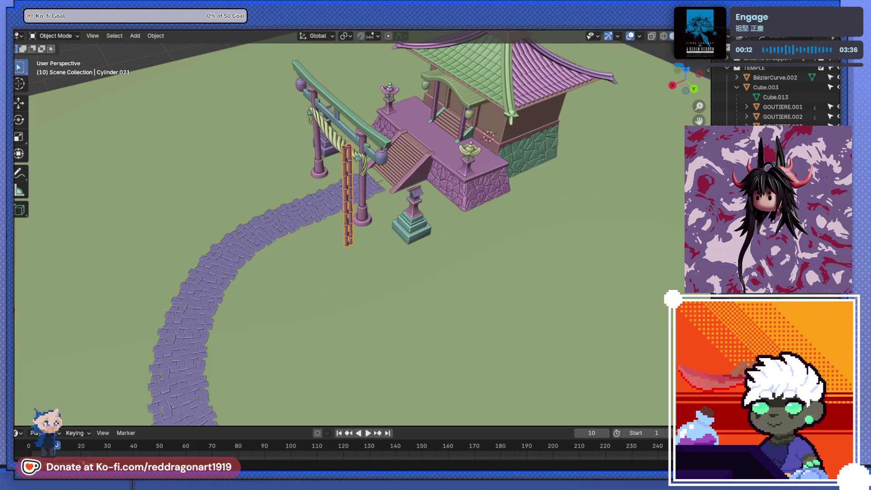
key(shift+d)
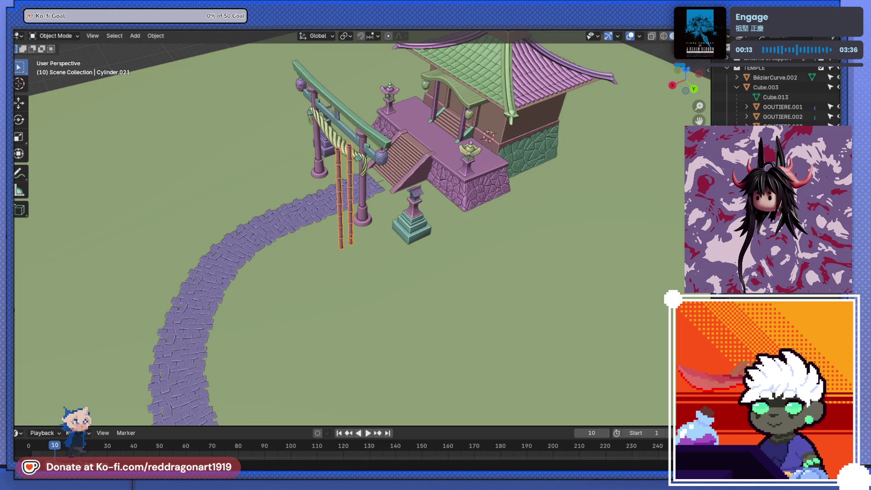
click(324, 260)
middle_drag(323, 259, 320, 230)
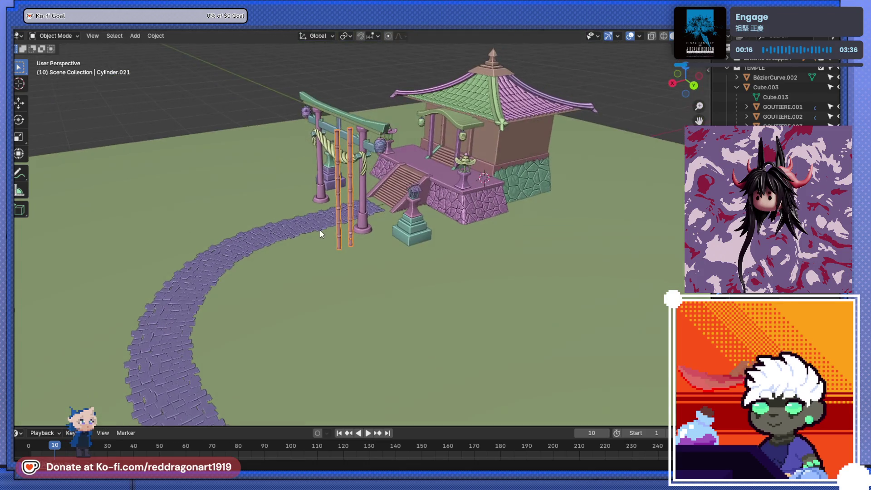
key(shift+d)
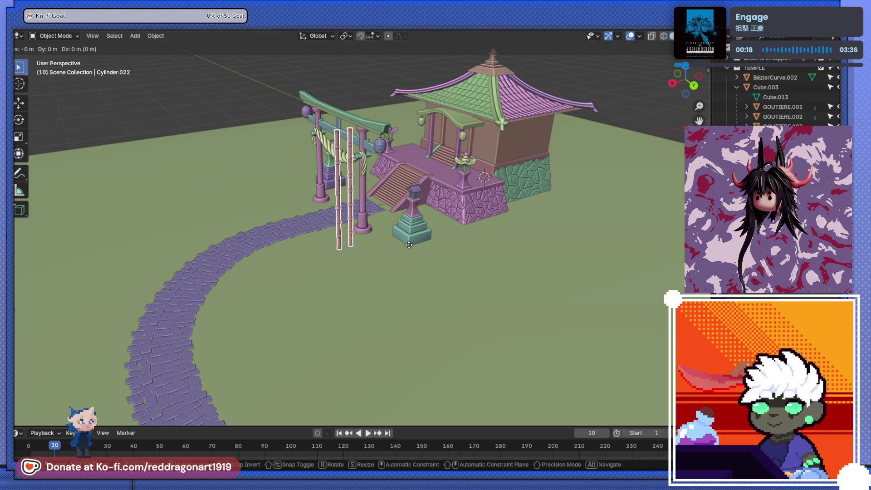
right_click(408, 248)
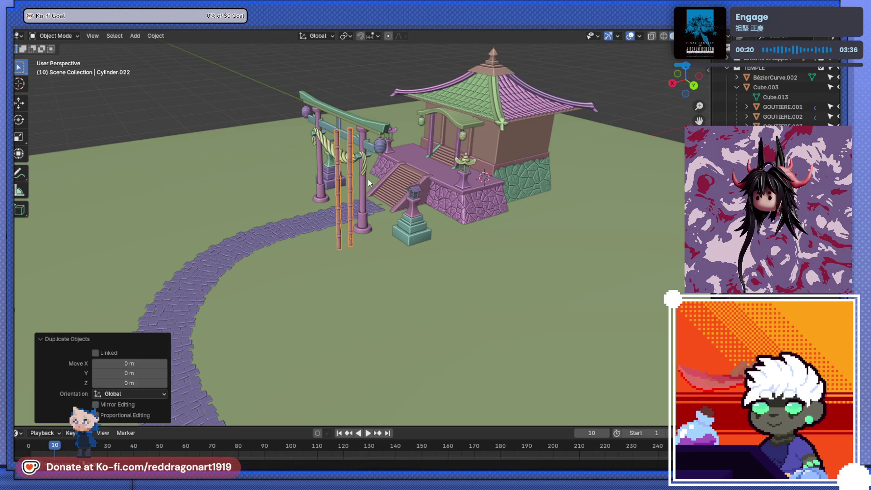
key(ctrl+z)
scroll(783, 95, down, 3)
scroll(552, 166, up, 3)
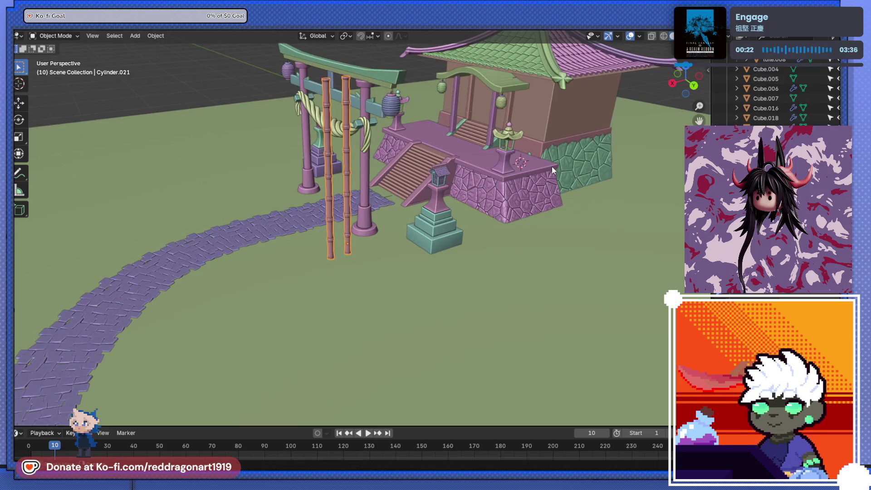
Step: Rename the original pole object to 'bamboo'
key(F2)
text(bamboo)
key(Return)
middle_drag(552, 167, 365, 207)
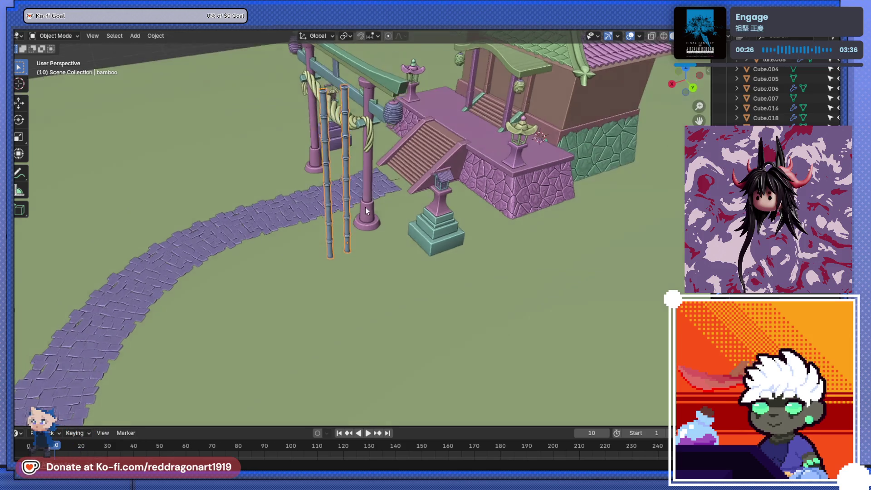
scroll(782, 95, down, 2)
scroll(783, 96, down, 2)
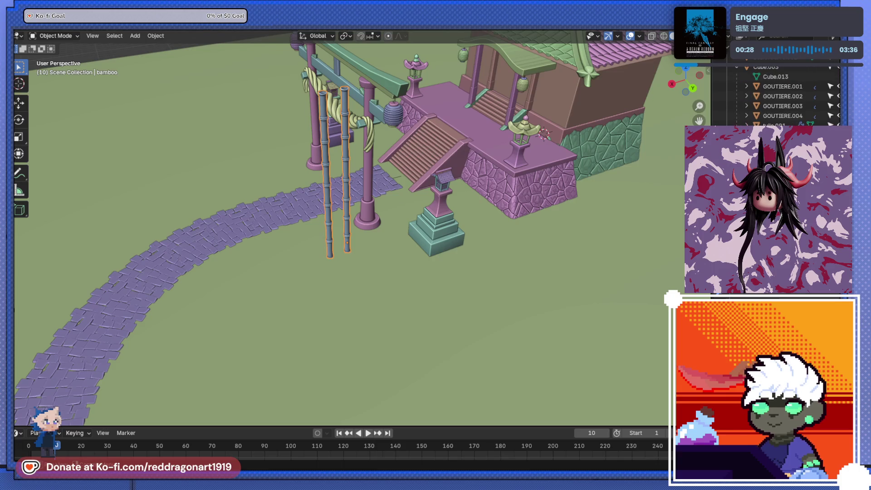
scroll(782, 96, up, 3)
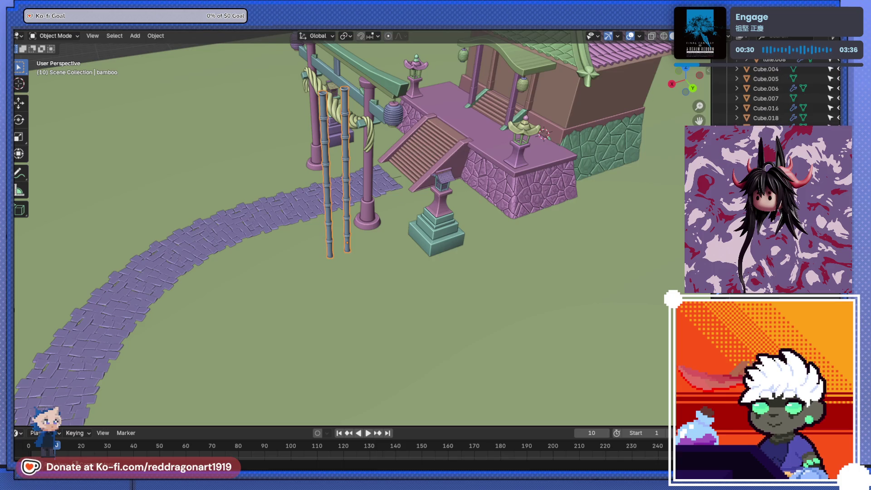
key(shift+d)
key(Escape)
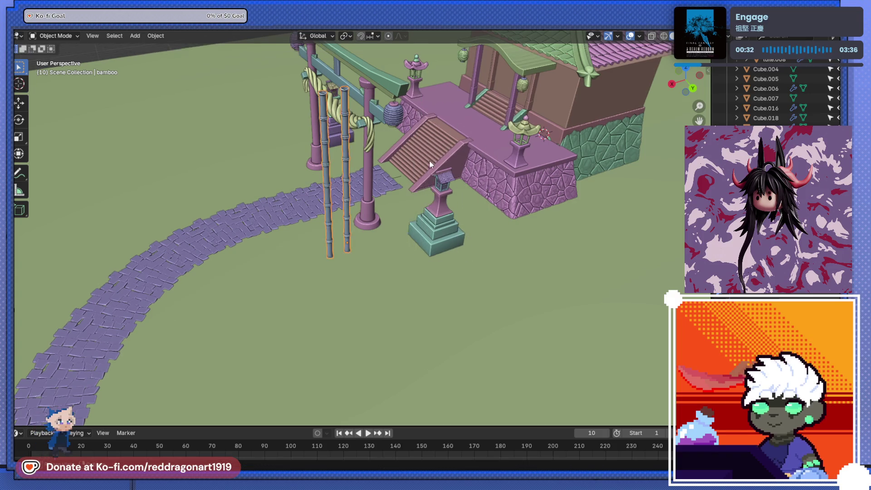
middle_drag(424, 162, 396, 217)
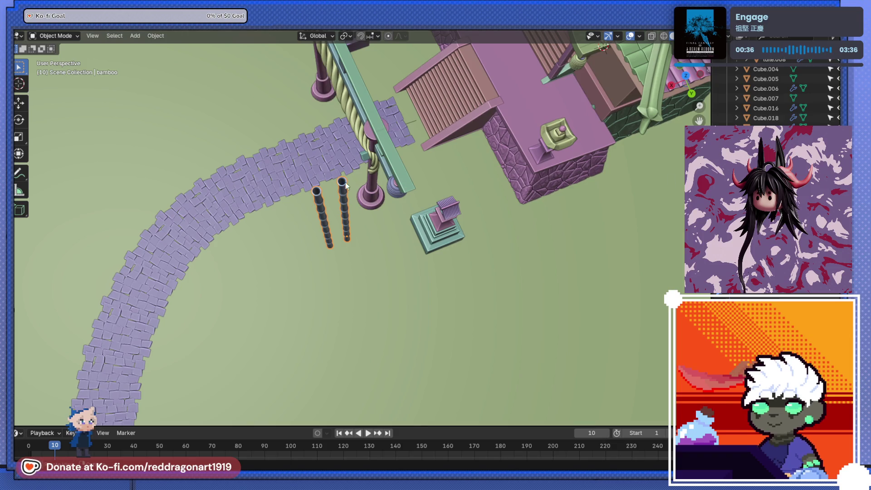
key(KP_Decimal)
mouse_move(335, 182)
middle_down()
mouse_move(374, 260)
mouse_move(445, 249)
middle_up()
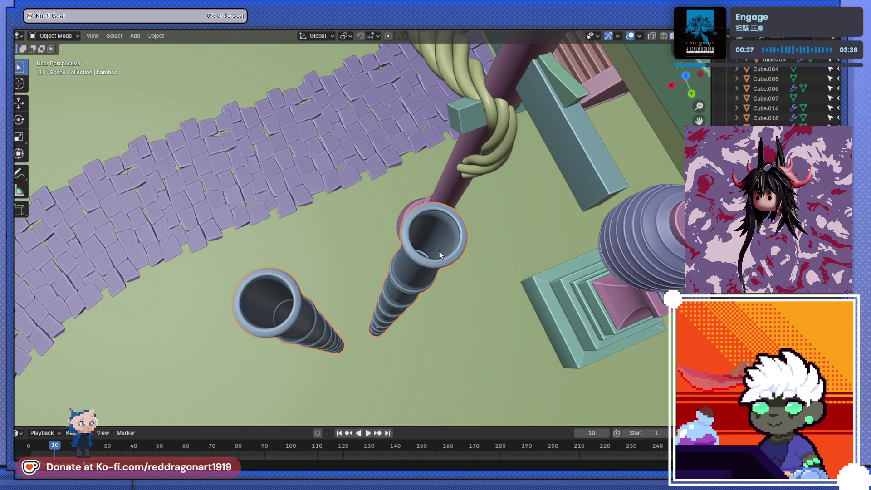
alt+shift+click(431, 250)
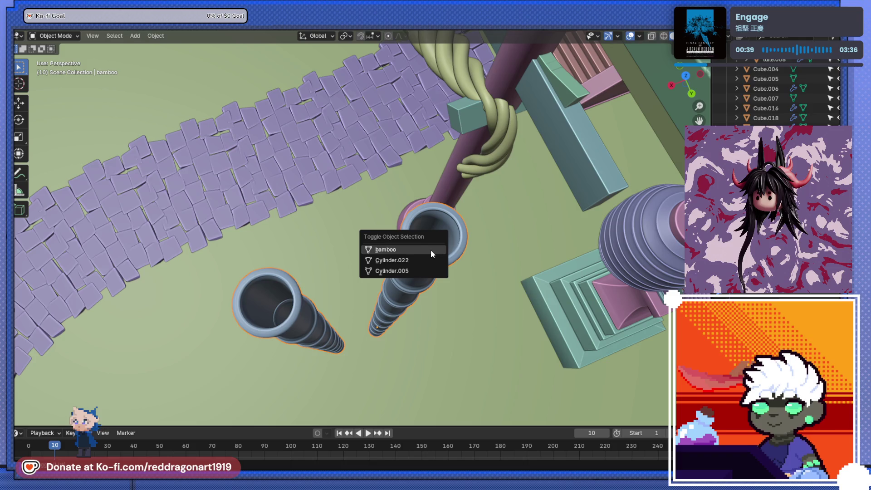
click(408, 264)
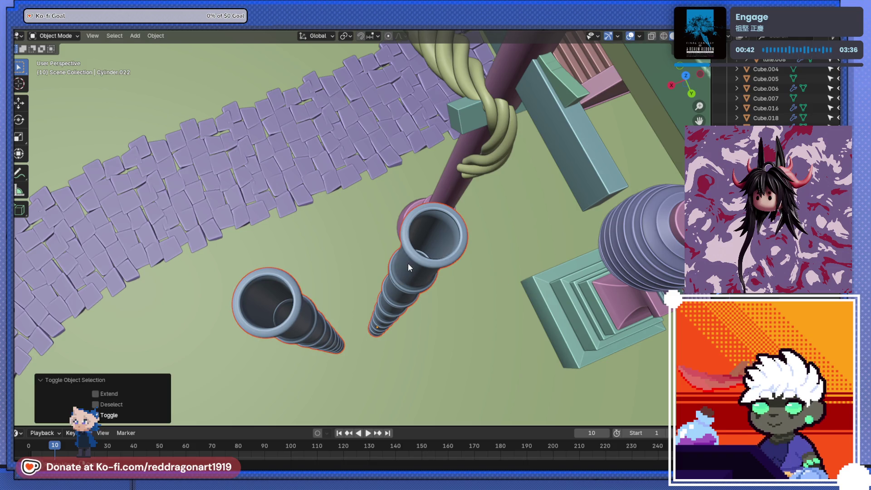
scroll(408, 264, down, 5)
key(r)
key(Escape)
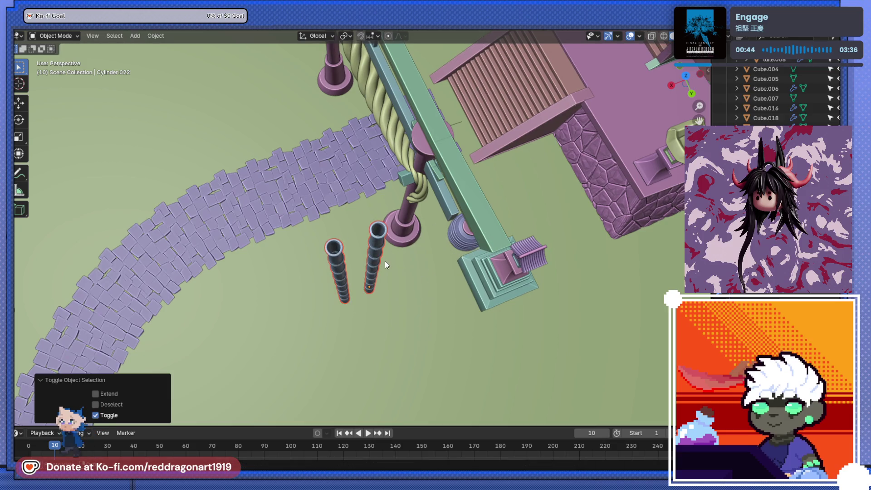
key(ctrl+z)
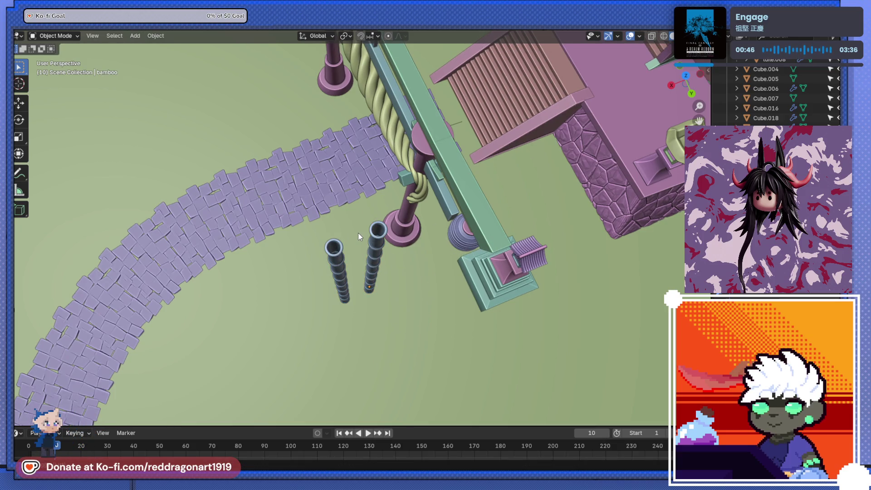
alt+shift+click(375, 244)
click(374, 244)
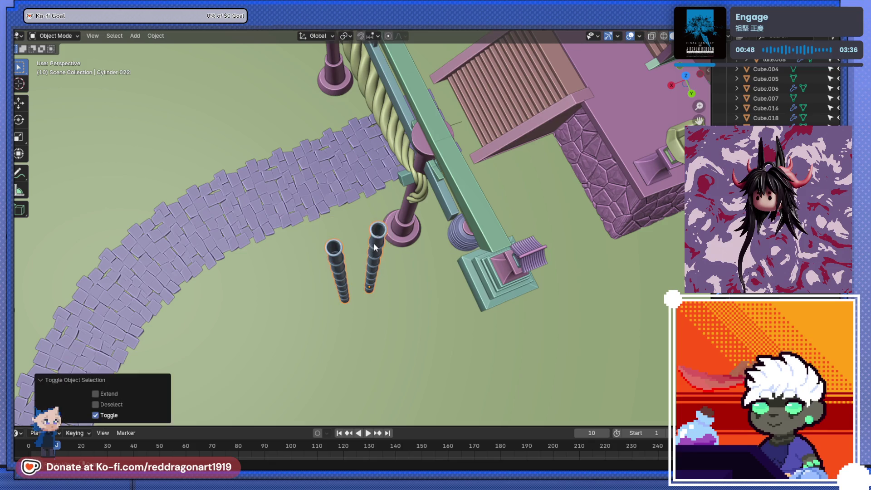
key(ctrl+s)
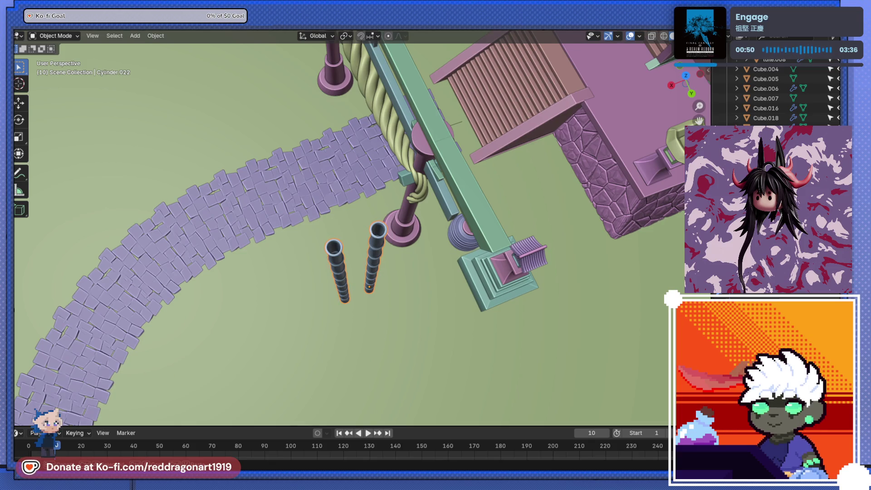
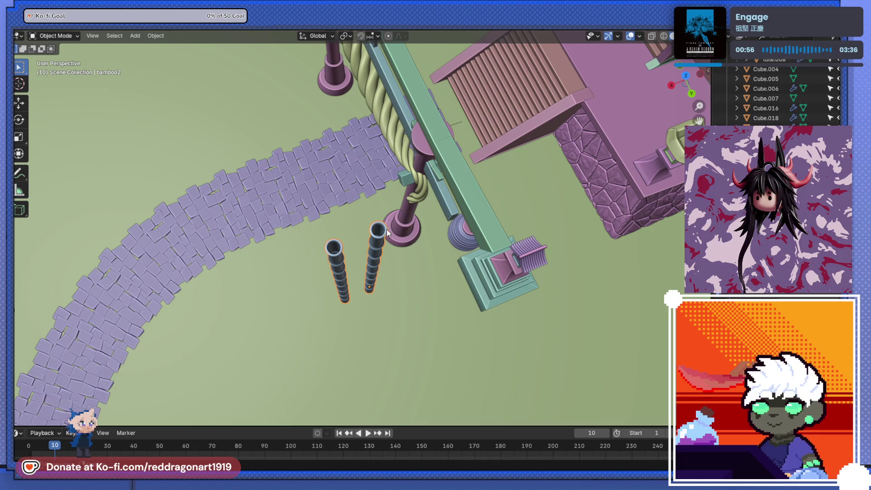
Step: Select the bamboo pole in front of the torii gate, inspecting it from several angles
middle_drag(324, 222, 344, 214)
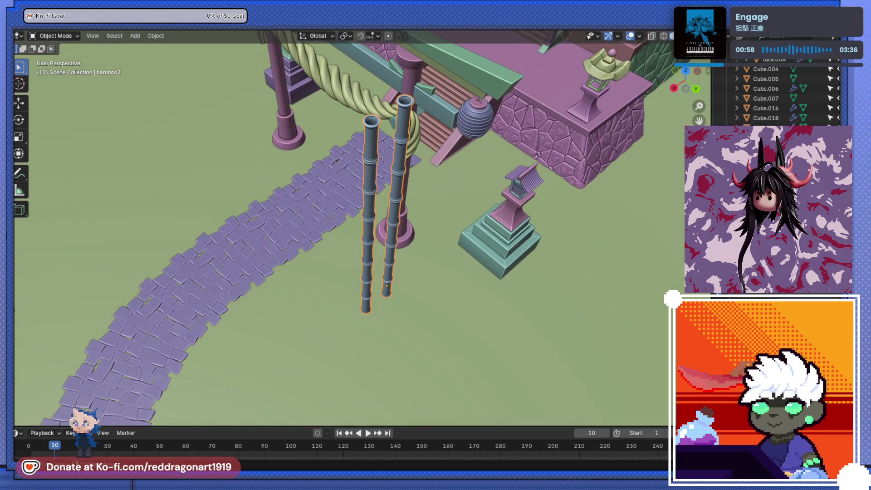
middle_drag(381, 190, 397, 179)
click(356, 205)
mouse_move(375, 215)
middle_down()
mouse_move(448, 205)
mouse_move(419, 189)
middle_up()
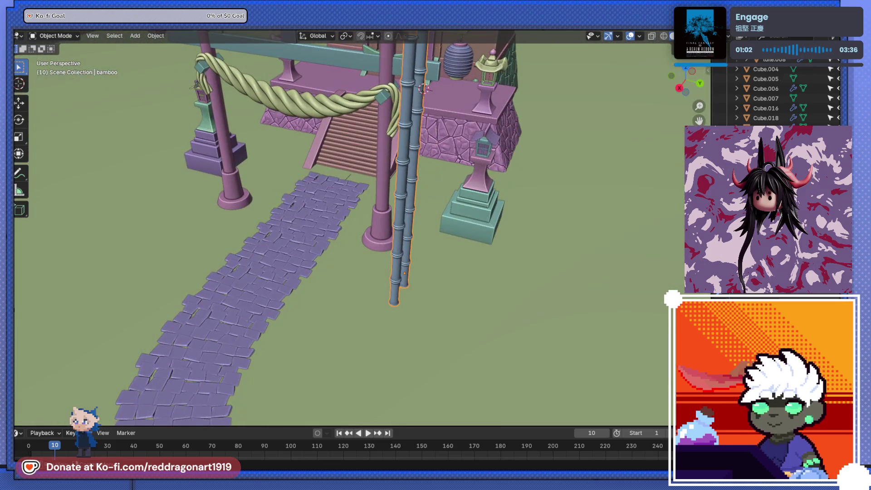
mouse_move(542, 191)
middle_down()
mouse_move(451, 184)
mouse_move(347, 202)
middle_up()
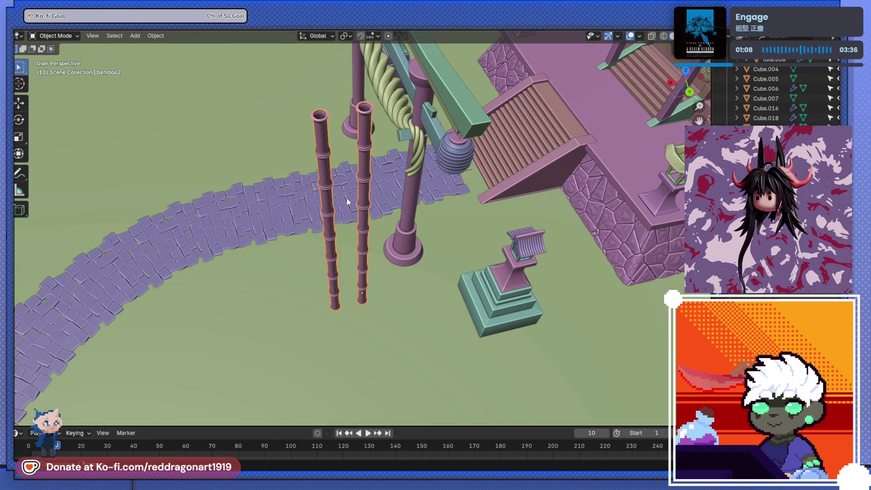
mouse_move(347, 202)
middle_down()
mouse_move(360, 135)
mouse_move(410, 170)
mouse_move(358, 180)
middle_up()
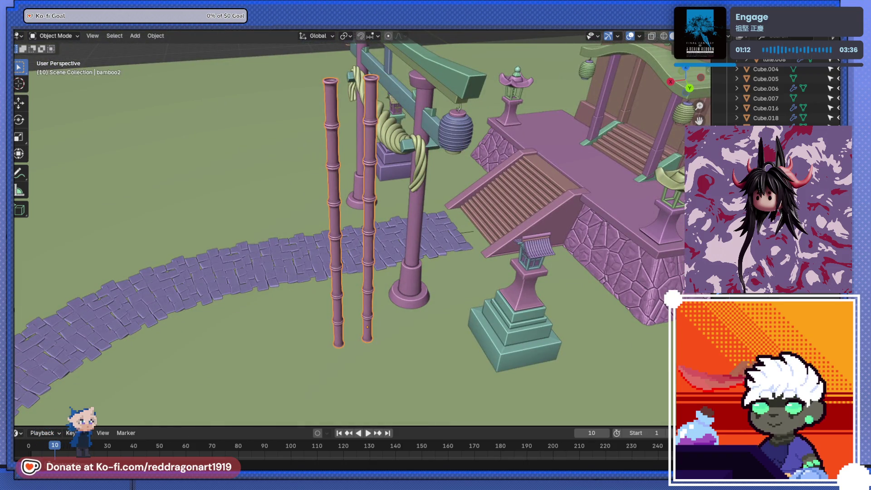
Step: Apply the bamboo poles' modifier into the mesh and start adding a deform effect
key(ctrl+a)
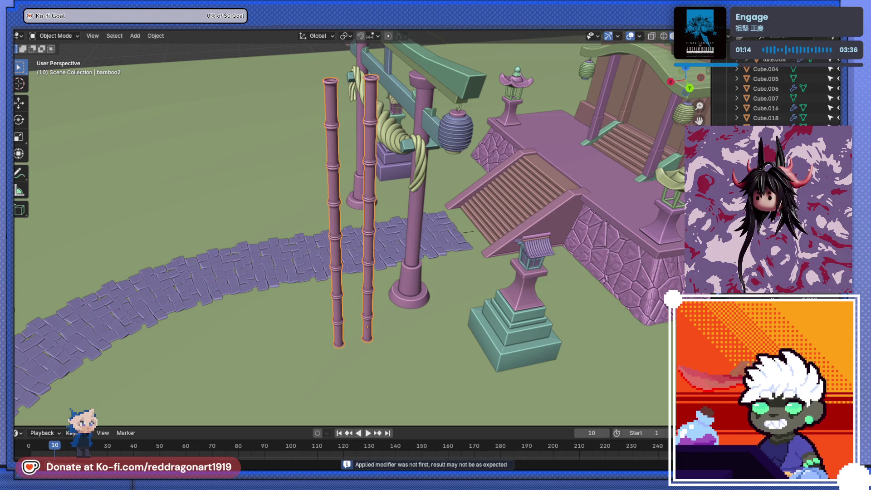
middle_drag(512, 269, 534, 246)
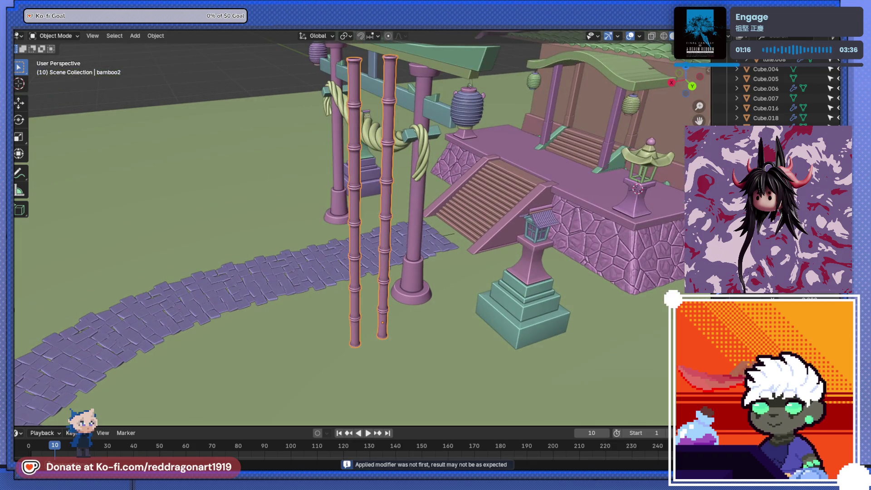
key(shift+a)
text(simple)
Step: Add a Simple Deform to the poles and tune it so they bow in a long arc
key(Return)
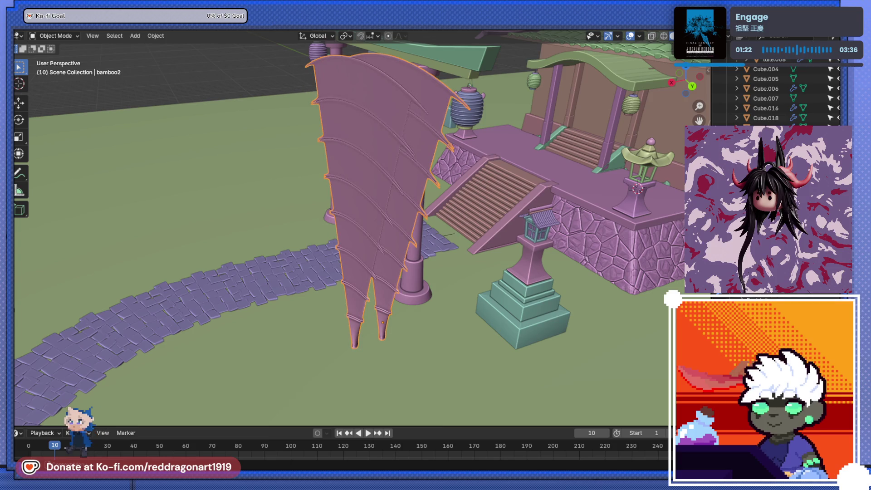
middle_drag(484, 218, 416, 237)
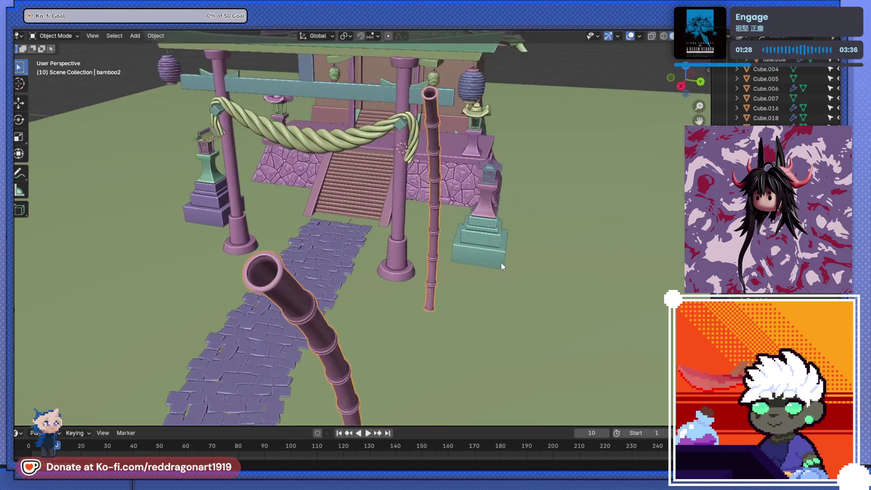
middle_drag(501, 262, 636, 295)
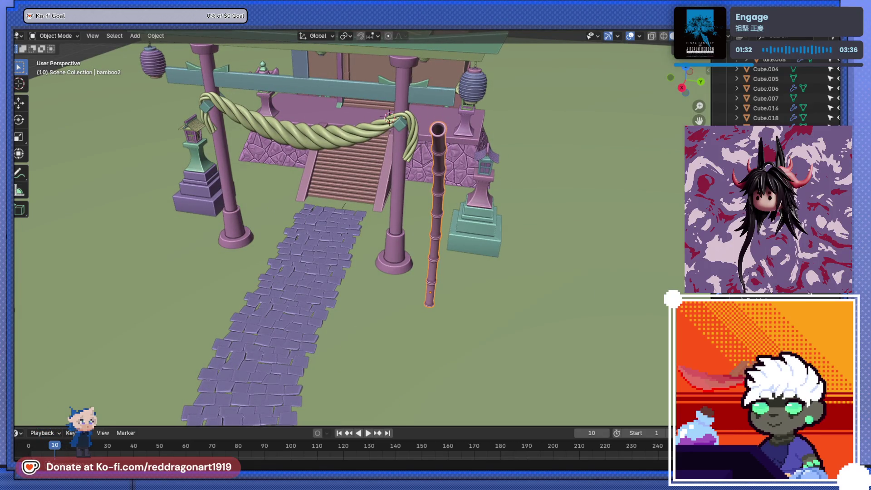
Step: Rotate the bent bamboo pole about the vertical axis to lean near the torii gate
key(r)
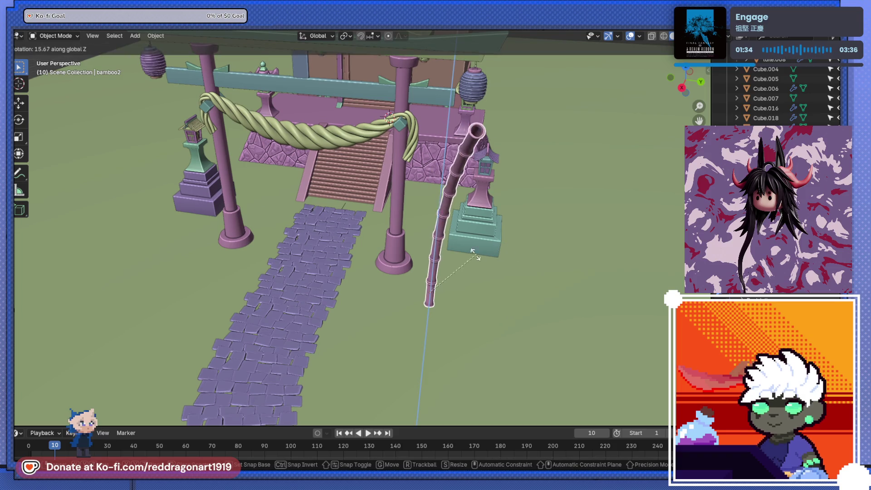
key(z)
key(x)
key(z)
click(448, 285)
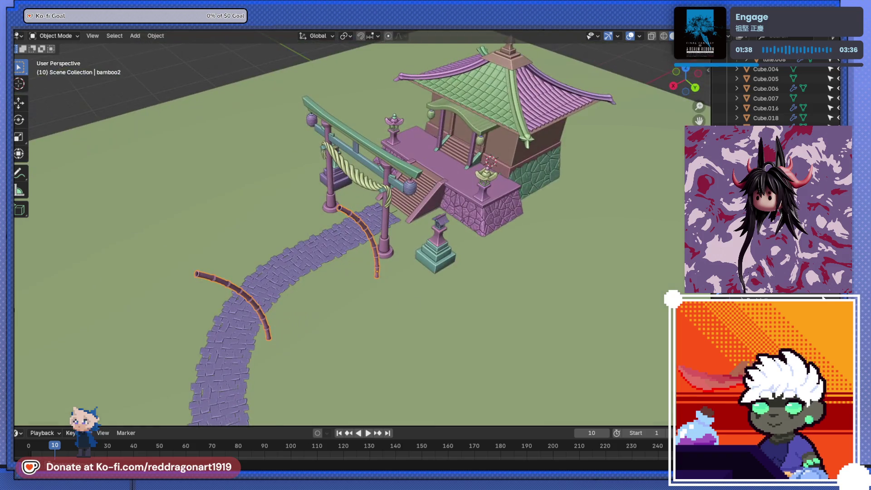
Step: Undo and restore the bend, then rotate the bamboo arcs about the vertical axis
key(ctrl+z)
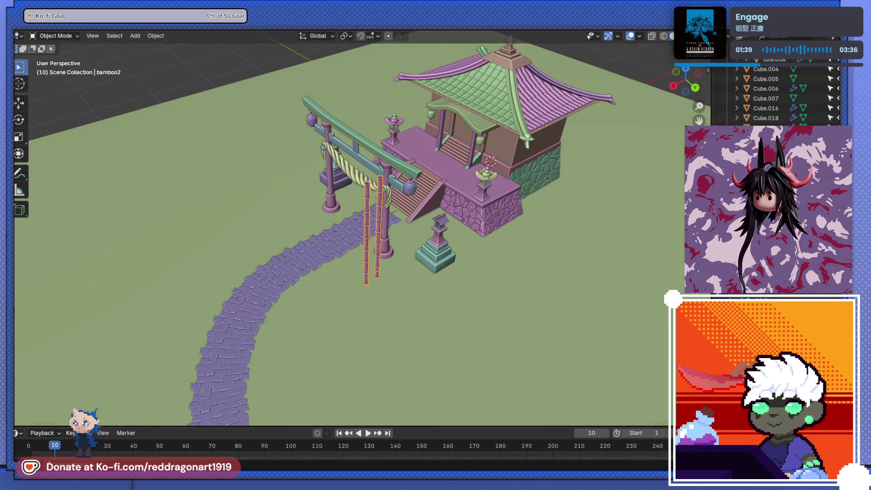
key(ctrl+shift+z)
key(ctrl+shift+z)
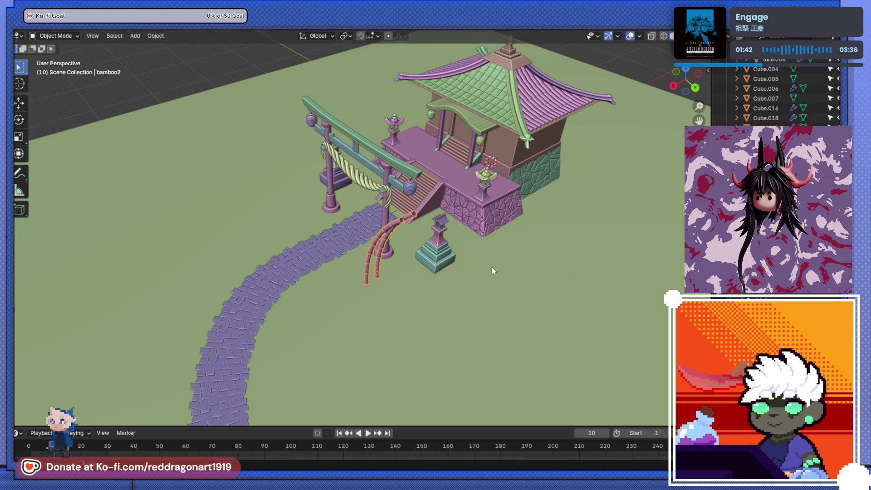
key(r)
key(z)
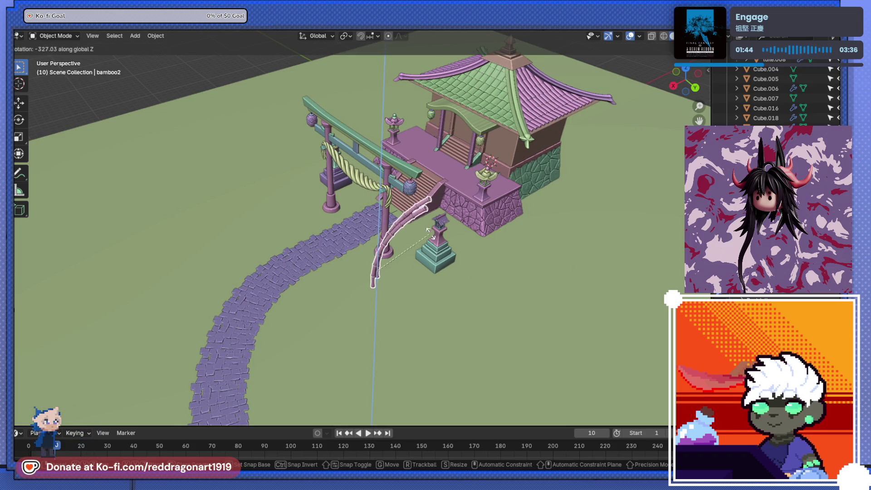
click(329, 281)
Step: Rotate the bamboo nearly upright and move it beside the gate's right pillar from top view
middle_drag(329, 281, 409, 226)
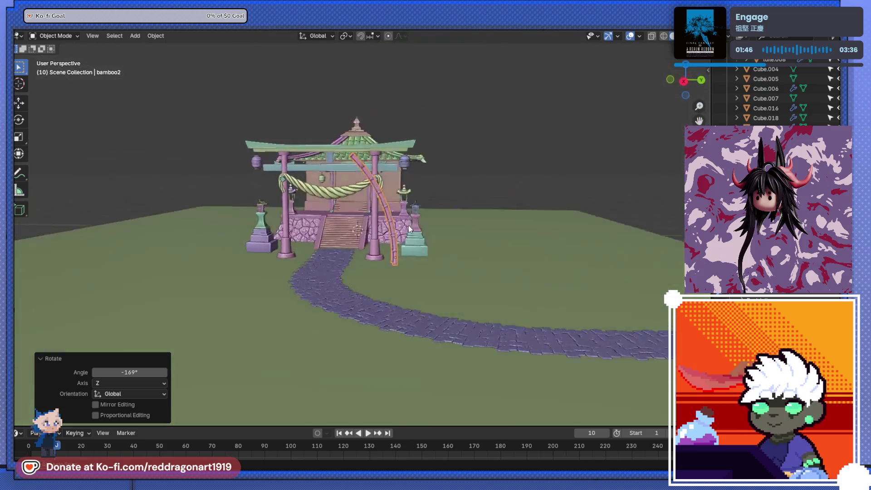
scroll(401, 239, up, 5)
key(r)
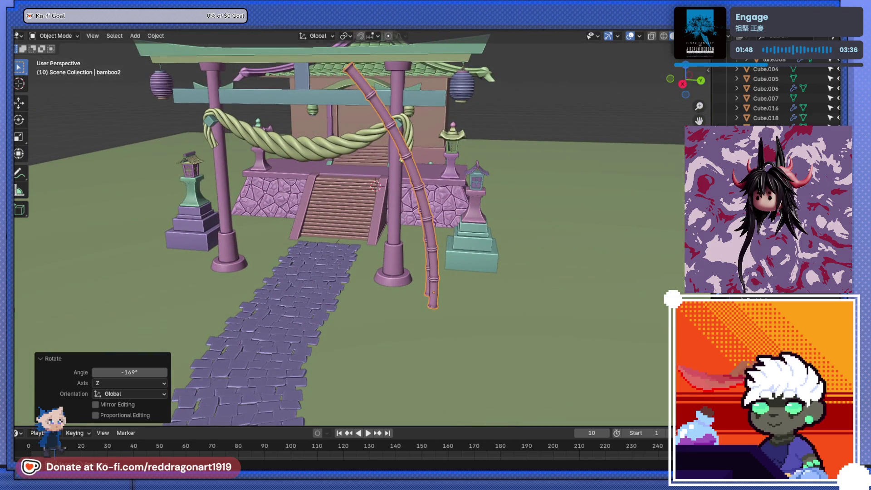
click(465, 266)
mouse_move(466, 267)
middle_down()
mouse_move(379, 295)
mouse_move(438, 371)
middle_up()
key(KP_1)
key(KP_7)
key(g)
click(419, 328)
Step: Swing the stalk, duplicate it into three extra stalks, then undo the copies
mouse_move(418, 327)
middle_down()
mouse_move(371, 197)
mouse_move(396, 253)
middle_up()
scroll(383, 221, up, 2)
key(r)
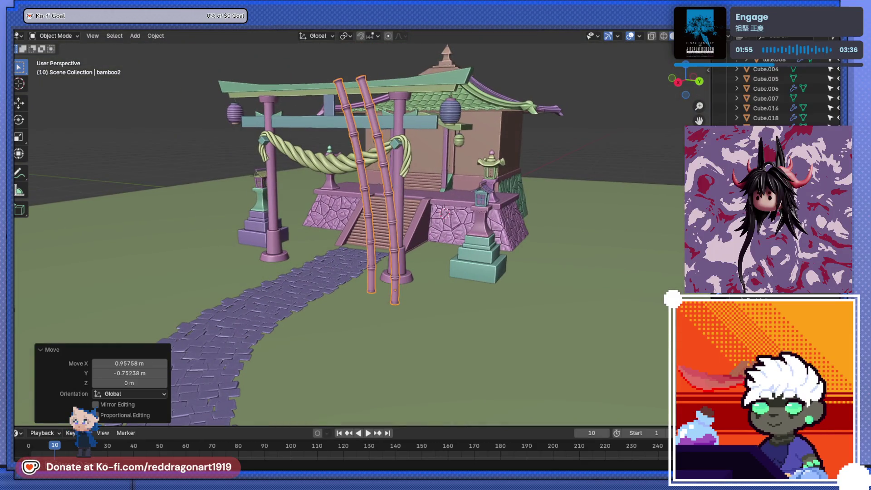
key(shift+d)
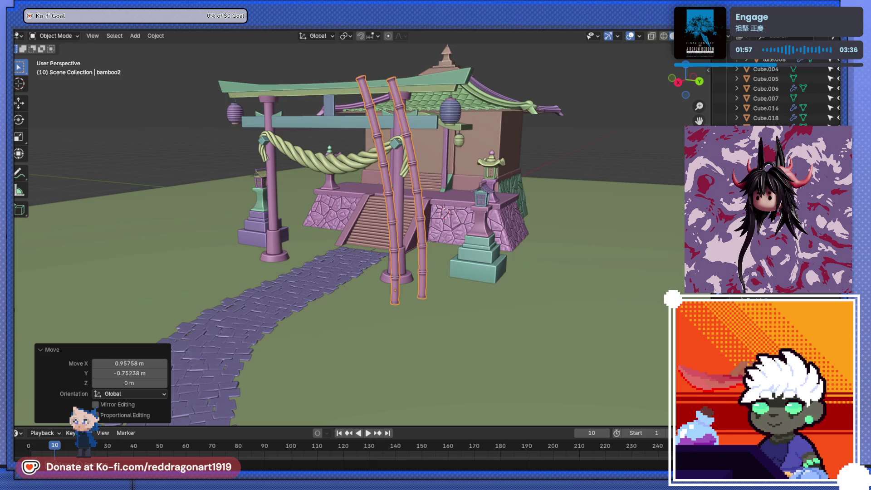
key(shift+r)
key(shift+r)
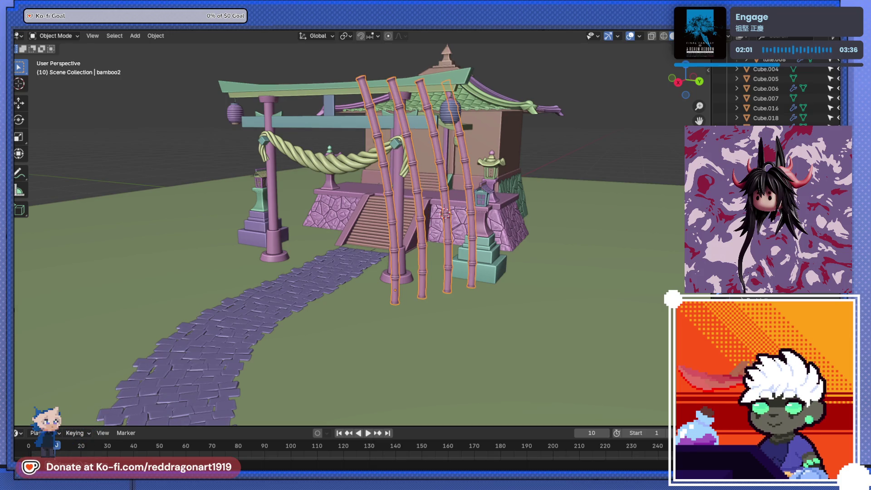
key(ctrl+z)
key(ctrl+z)
key(ctrl+z)
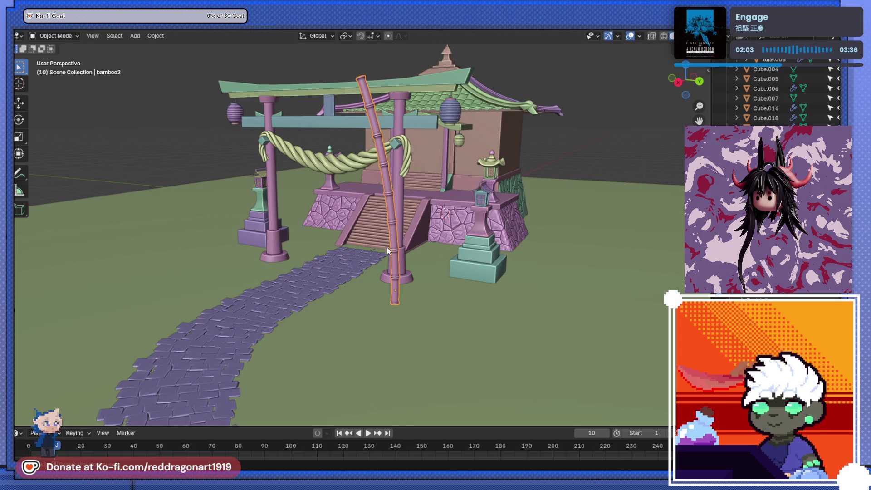
key(KP_7)
scroll(402, 322, down, 3)
Step: Move the bamboo stalk beside the path's curve and rotate it to follow the path
shift+middle_drag(425, 312, 383, 253)
key(g)
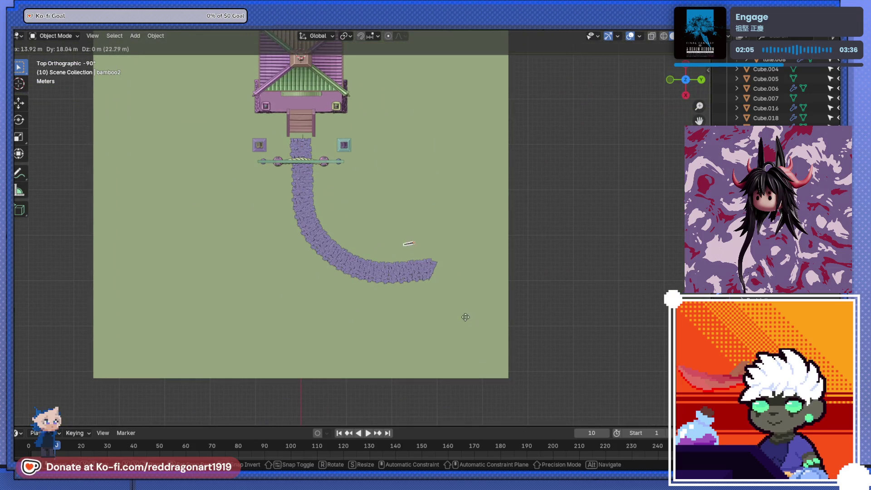
click(476, 323)
key(r)
click(486, 279)
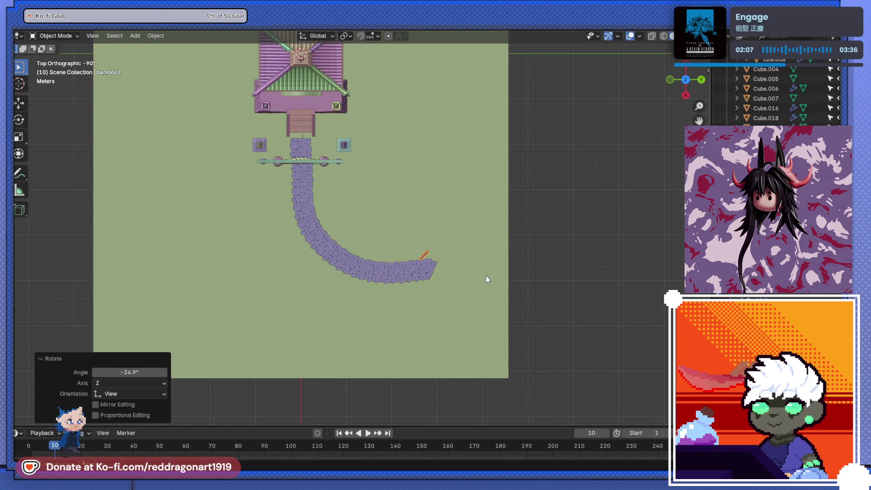
scroll(486, 279, up, 4)
mouse_move(461, 263)
shift+middle_down()
mouse_move(481, 336)
mouse_move(451, 256)
mouse_move(415, 244)
mouse_move(497, 297)
shift+middle_up()
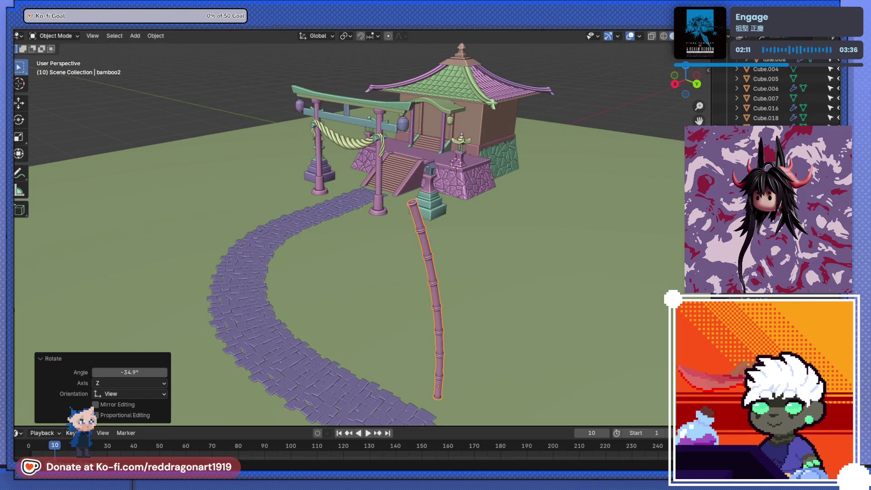
Step: Paste three more stalks, pull the four together and rotate them upright in a bunch
key(ctrl+v)
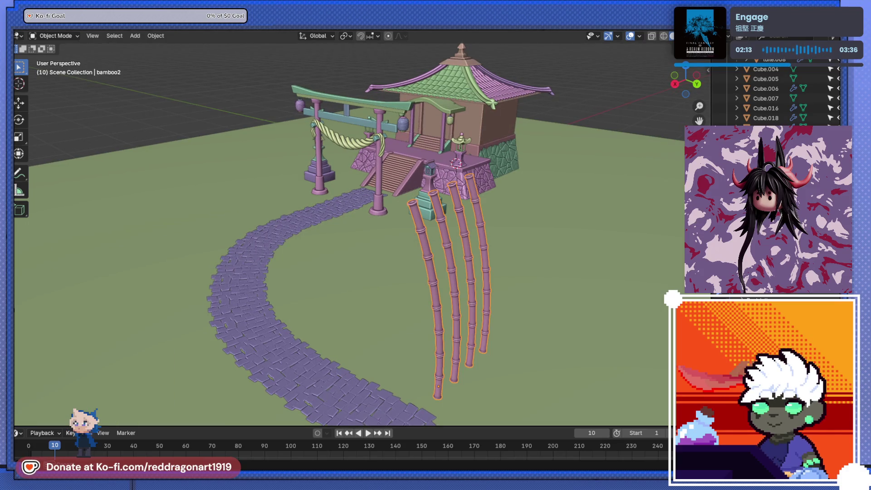
key(s)
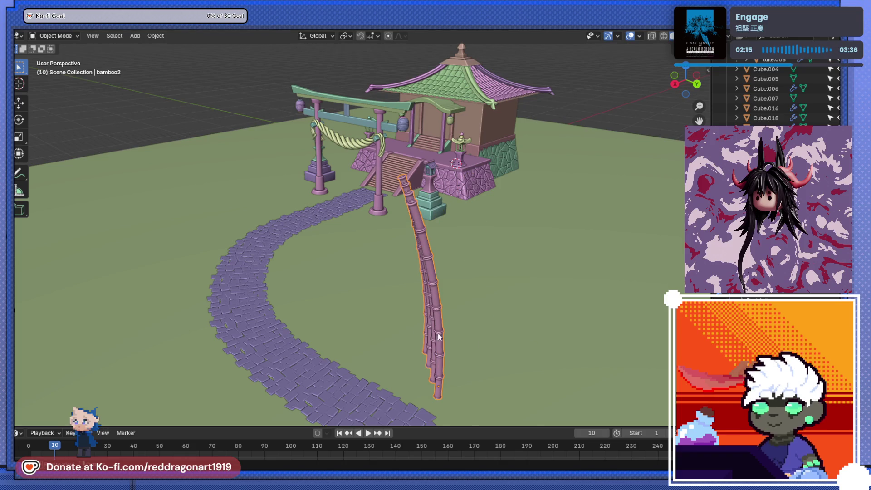
middle_drag(438, 333, 413, 332)
scroll(413, 331, up, 3)
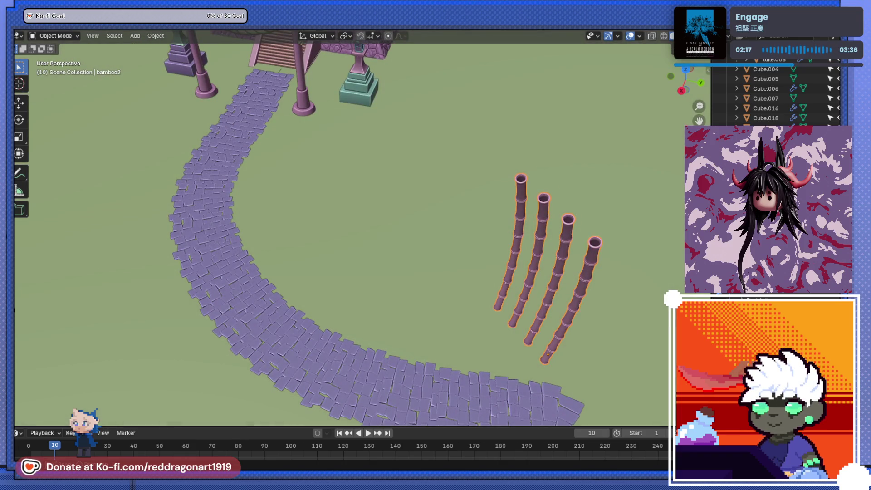
key(r)
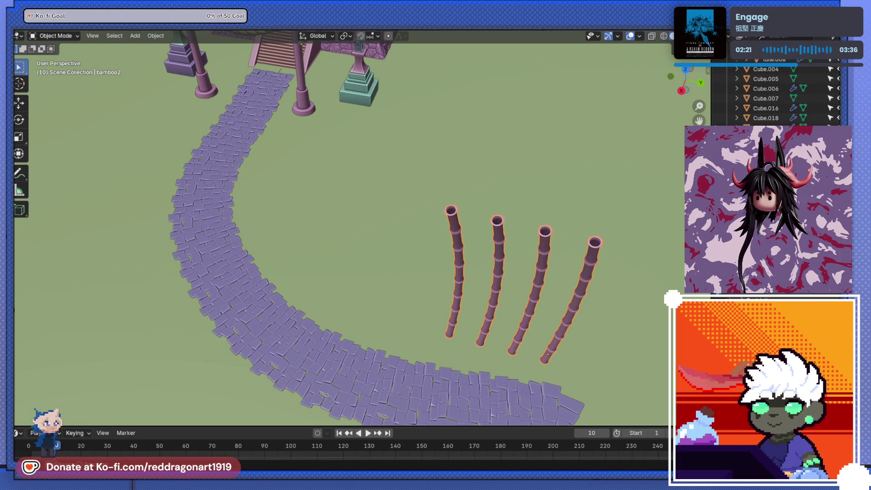
scroll(374, 228, down, 2)
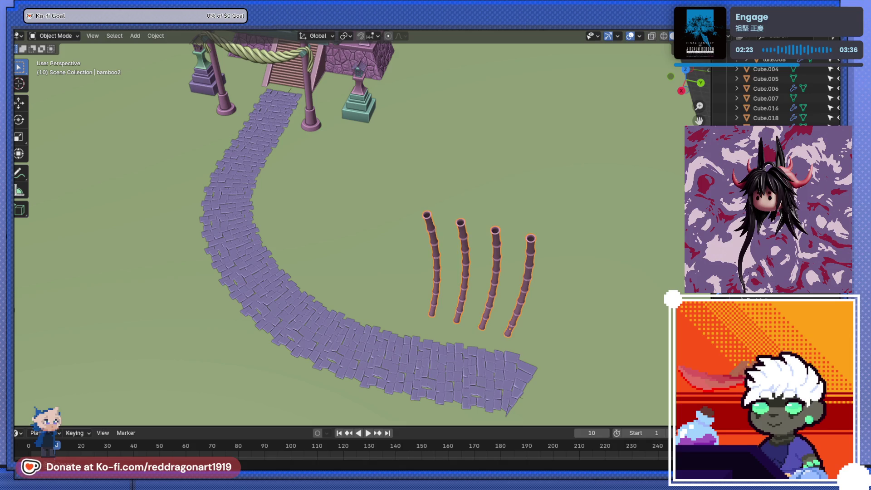
key(r)
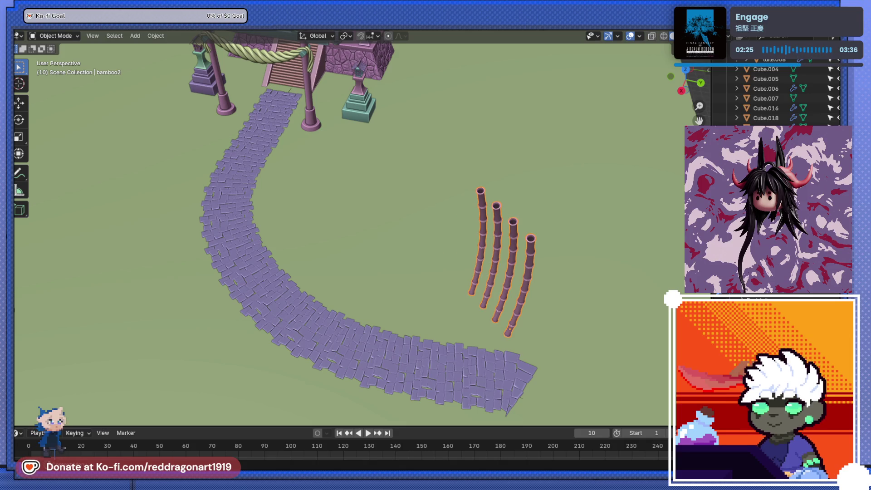
Step: Open and cancel the add search, then undo so the sticks return near the gate
key(shift+a)
text(a)
key(Escape)
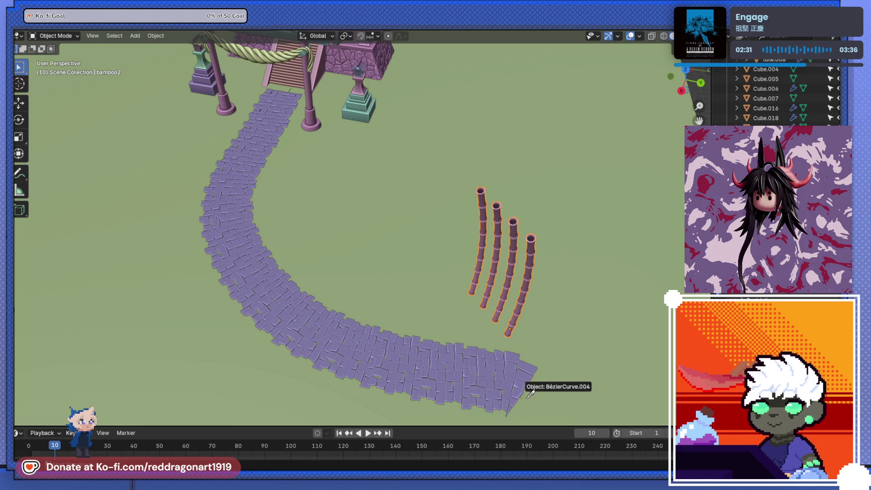
key(ctrl+z)
middle_drag(489, 316, 317, 220)
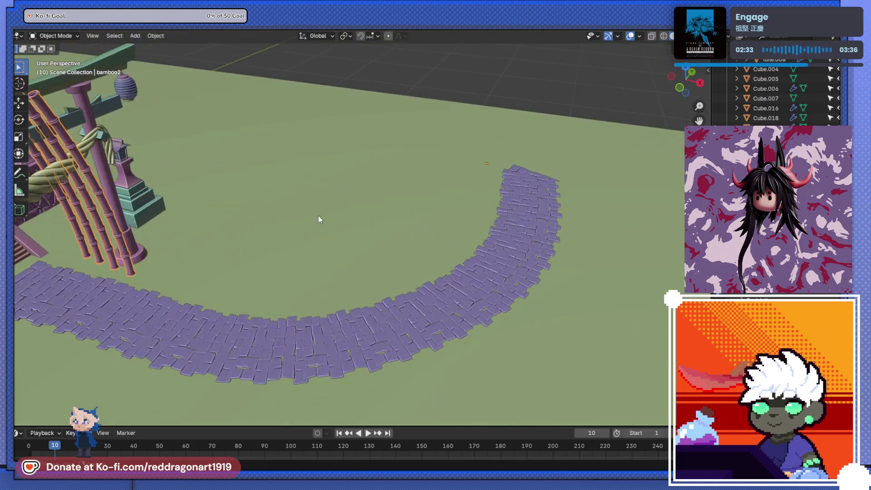
scroll(318, 219, down, 3)
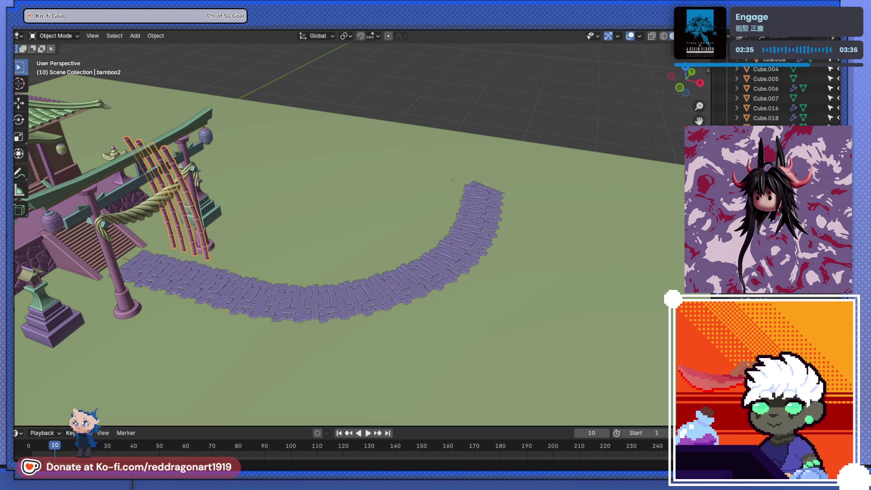
Step: Undo once, then grab the bamboo posts and set them beside the path's upper end
key(ctrl+z)
key(ctrl+z)
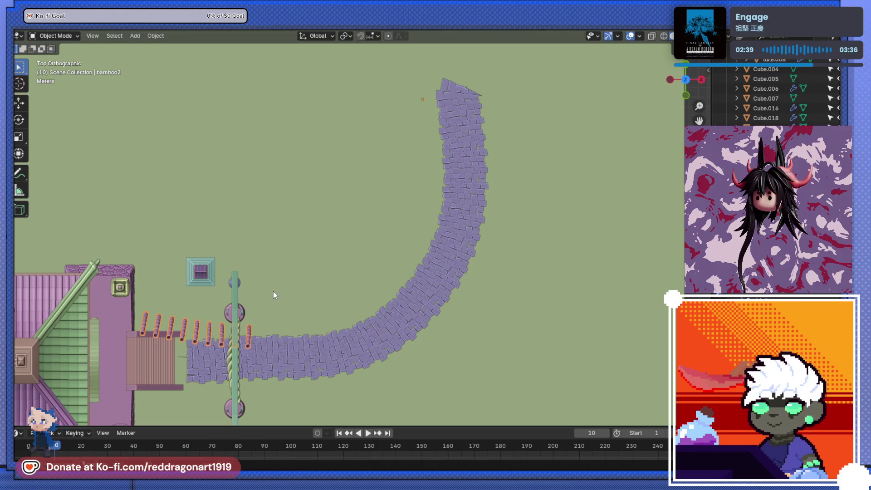
key(g)
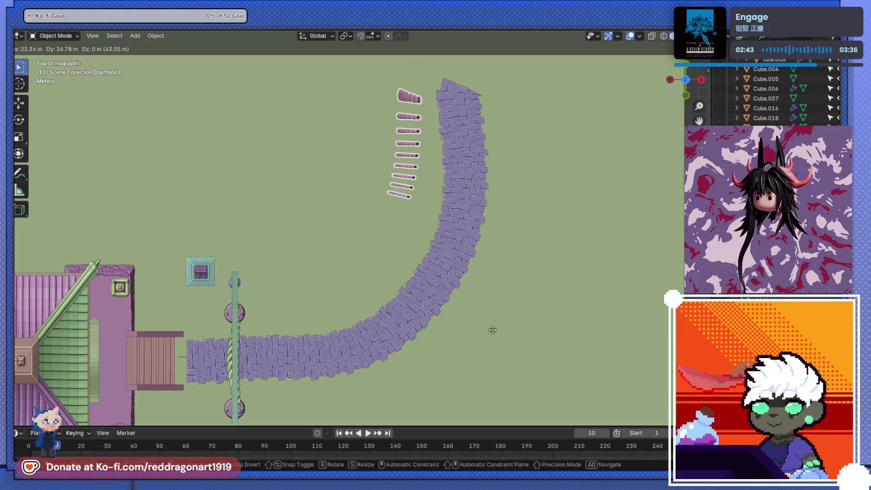
click(486, 357)
mouse_move(469, 367)
middle_down()
mouse_move(204, 295)
mouse_move(279, 266)
middle_up()
scroll(293, 279, up, 3)
right_click(312, 297)
key(Escape)
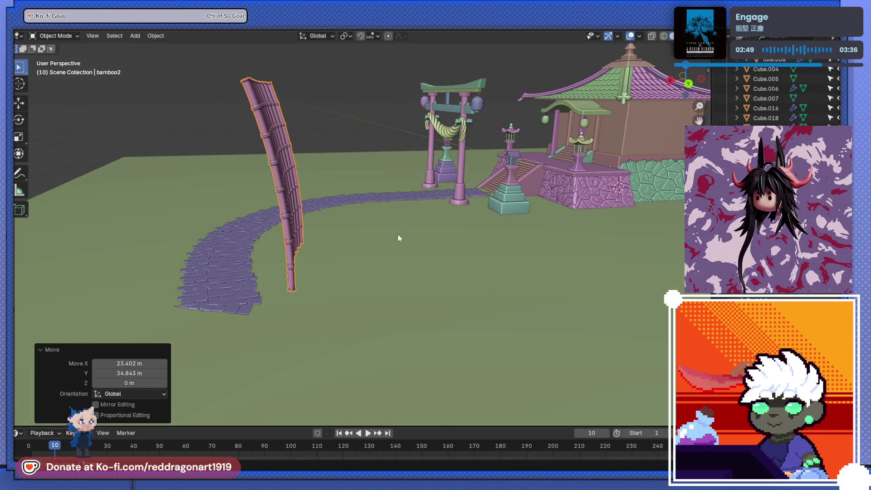
mouse_move(397, 234)
middle_down()
mouse_move(464, 225)
mouse_move(351, 261)
mouse_move(379, 262)
mouse_move(363, 219)
mouse_move(316, 234)
mouse_move(466, 287)
mouse_move(449, 289)
middle_up()
scroll(352, 261, up, 2)
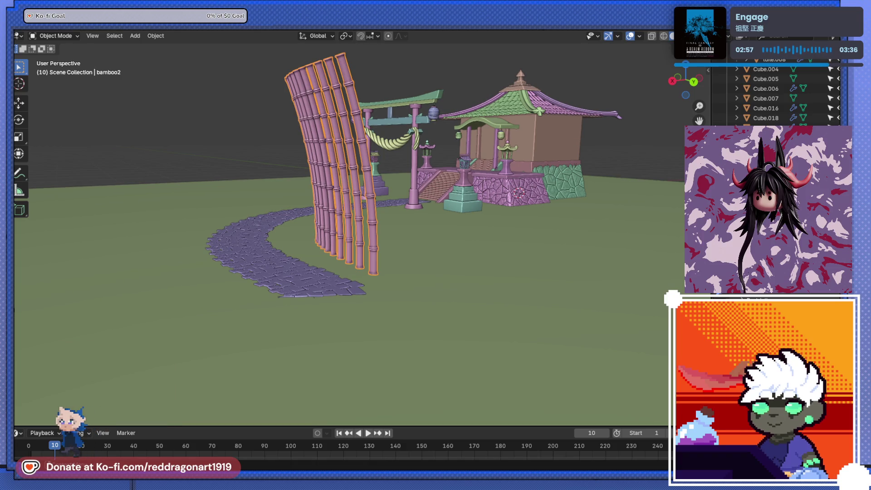
Step: Add another post to the wall with Shift+R and reposition the wall along the path
middle_drag(506, 304, 375, 286)
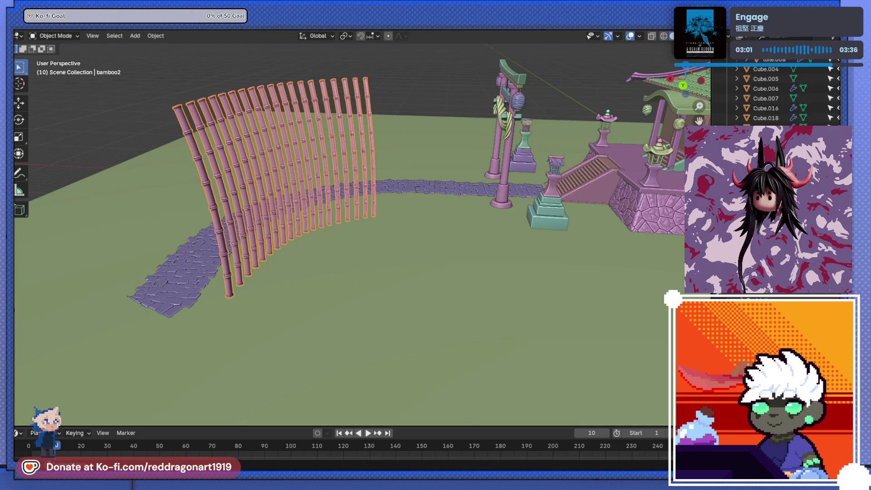
key(shift+r)
key(shift+r)
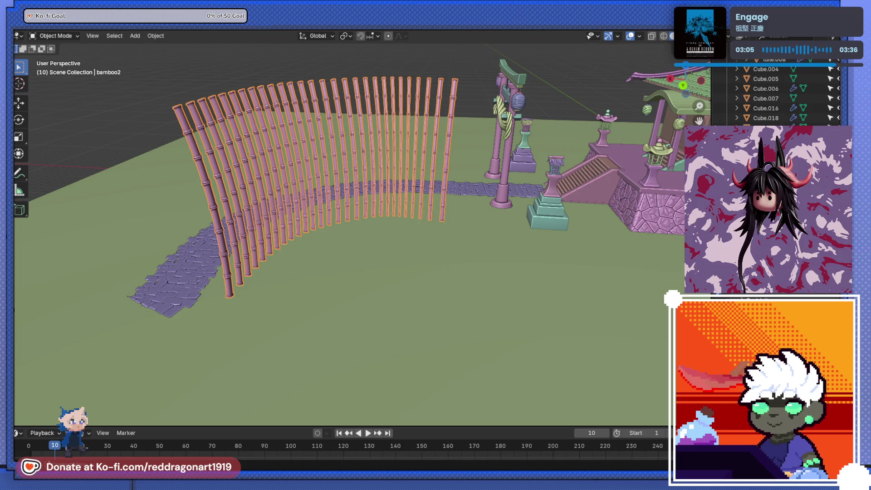
mouse_move(387, 237)
middle_down()
mouse_move(481, 210)
mouse_move(456, 208)
mouse_move(391, 265)
mouse_move(453, 305)
mouse_move(376, 284)
middle_up()
scroll(456, 209, up, 3)
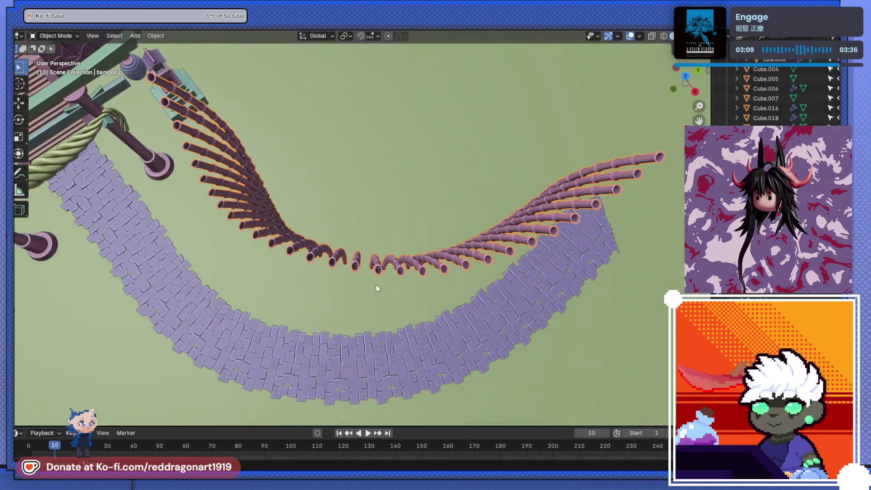
key(g)
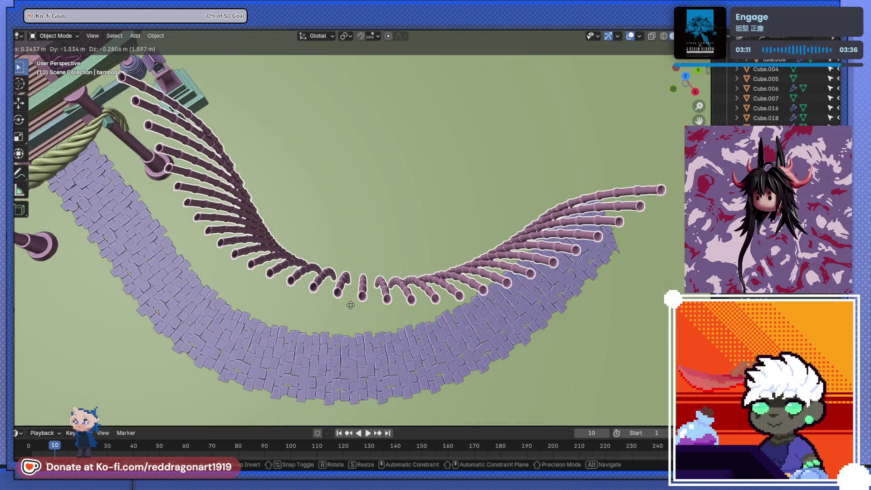
click(320, 317)
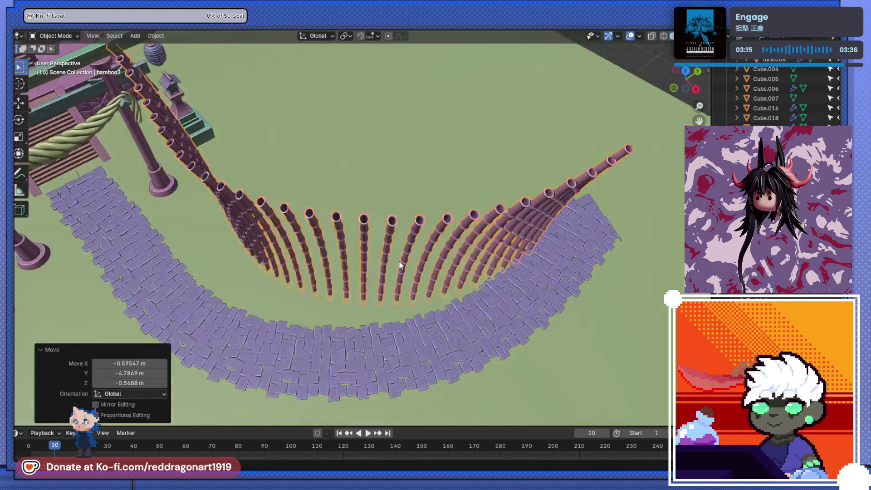
Step: Turn the bamboo wall slightly to match the path's curve and save as TEMPLEv2.blend
middle_drag(320, 317, 429, 321)
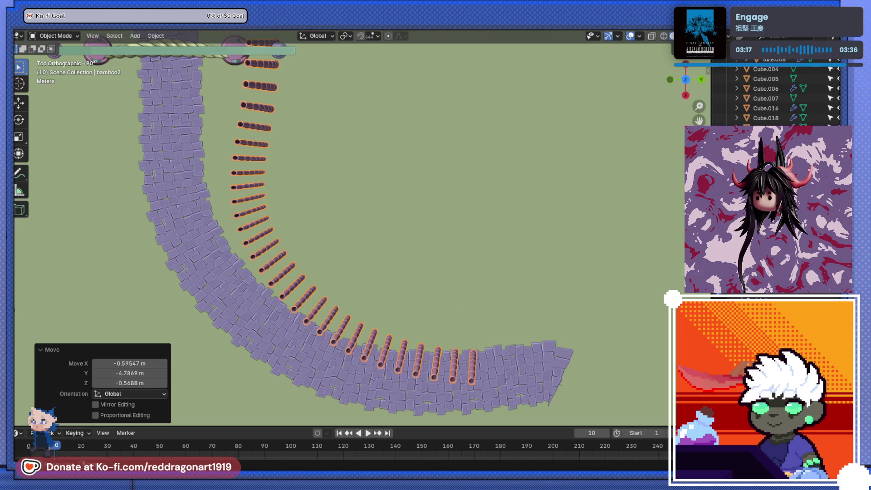
key(r)
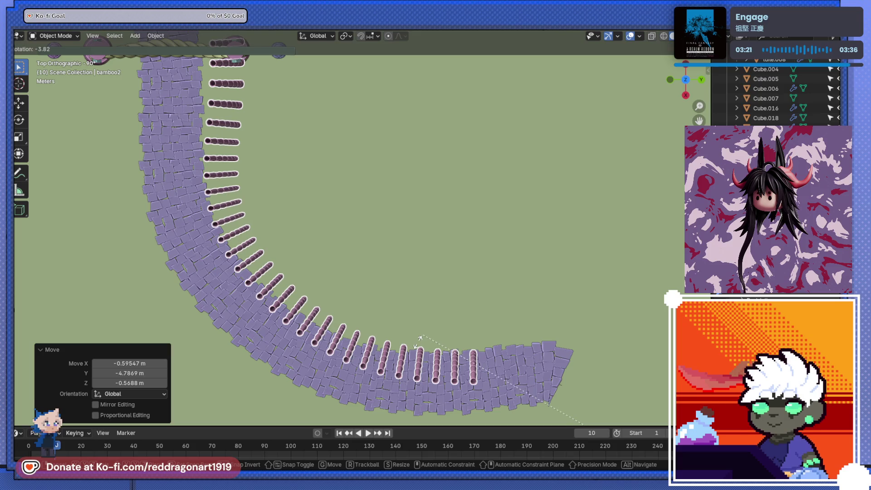
click(393, 329)
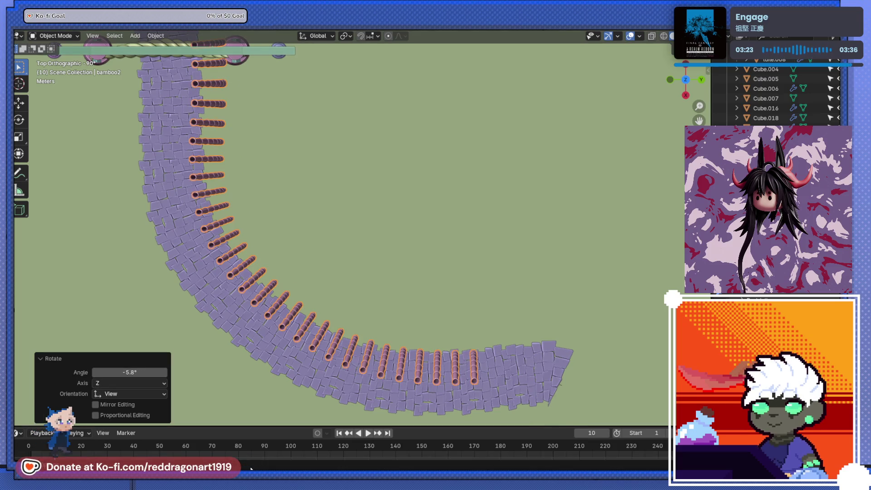
scroll(303, 217, down, 4)
mouse_move(302, 216)
middle_down()
mouse_move(318, 193)
mouse_move(384, 168)
middle_up()
key(ctrl+s)
scroll(326, 234, up, 5)
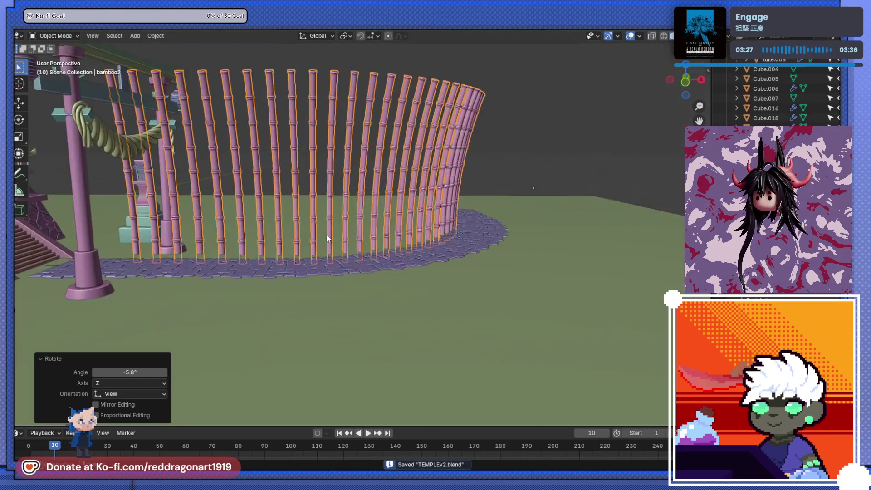
Step: Rotate the fence about -3.7° and shift it so the poles line up along the path
middle_drag(296, 229, 298, 314)
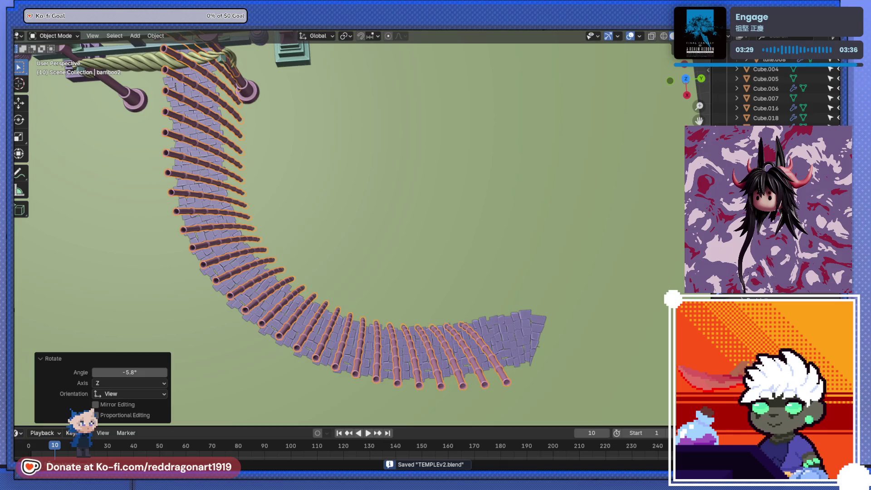
key(a)
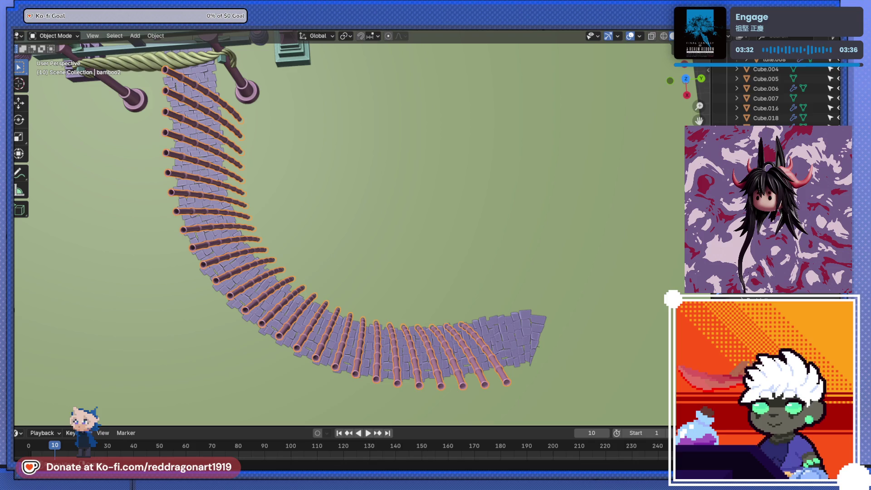
key(r)
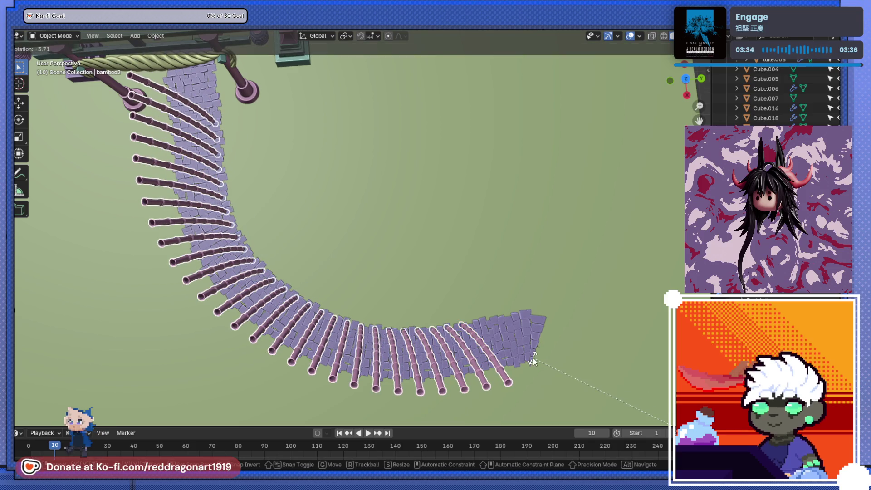
click(533, 359)
key(g)
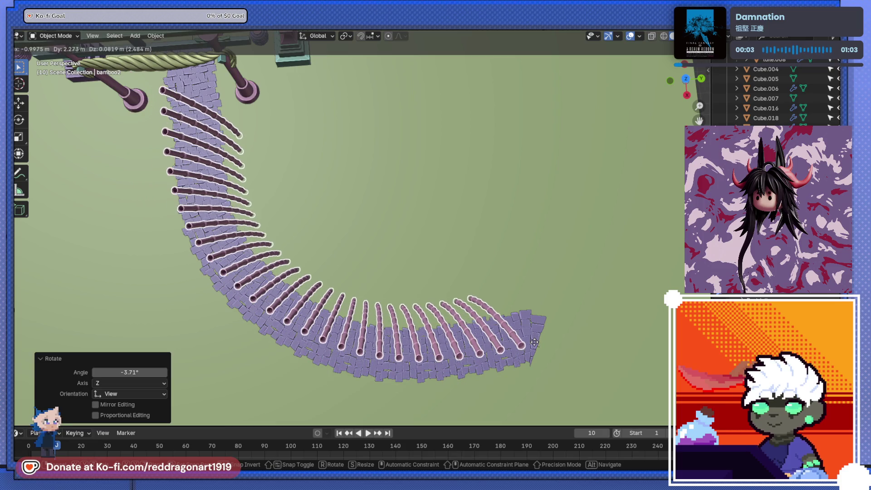
click(534, 342)
Step: Review the whole curved fence from above and duplicate it
middle_drag(534, 343, 386, 264)
scroll(301, 232, up, 5)
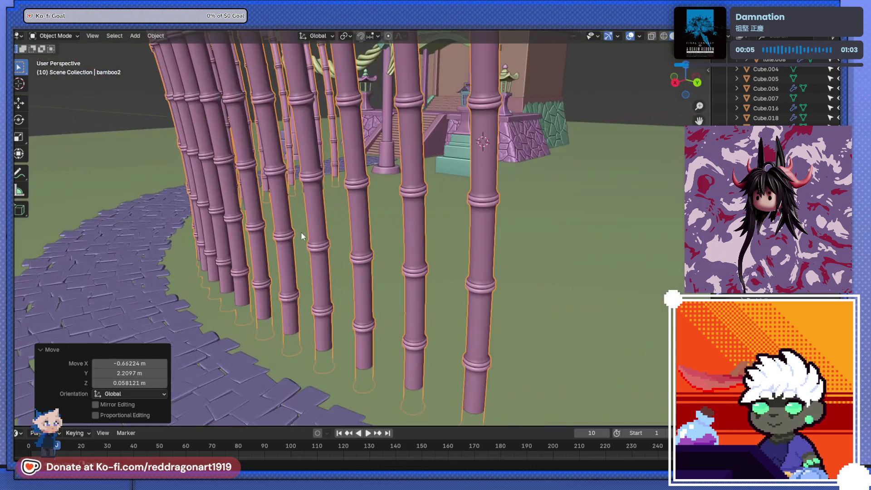
scroll(301, 232, down, 5)
mouse_move(255, 222)
middle_down()
mouse_move(450, 284)
mouse_move(567, 277)
mouse_move(598, 299)
mouse_move(432, 354)
mouse_move(367, 355)
mouse_move(420, 254)
middle_up()
scroll(366, 355, down, 5)
scroll(420, 253, up, 2)
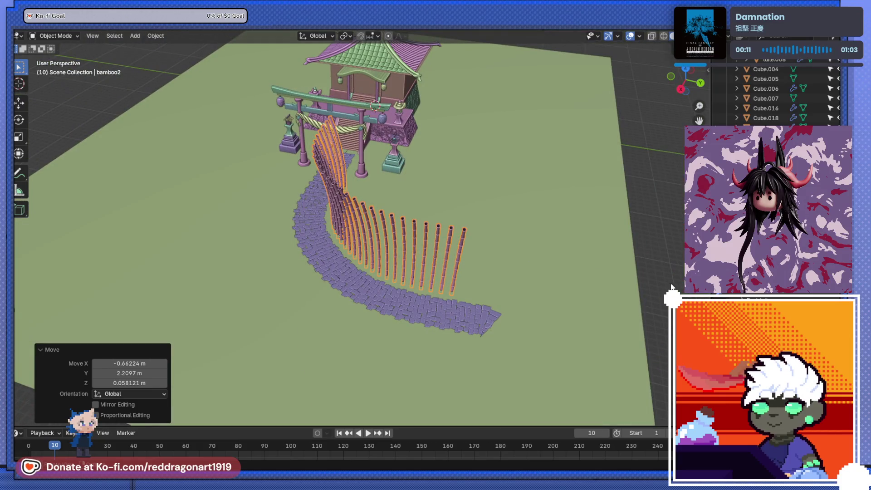
middle_drag(477, 257, 470, 228)
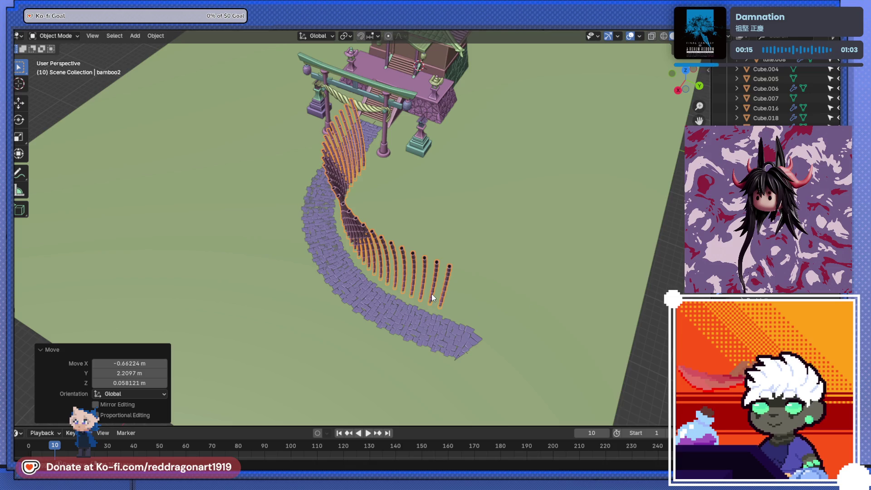
key(shift+d)
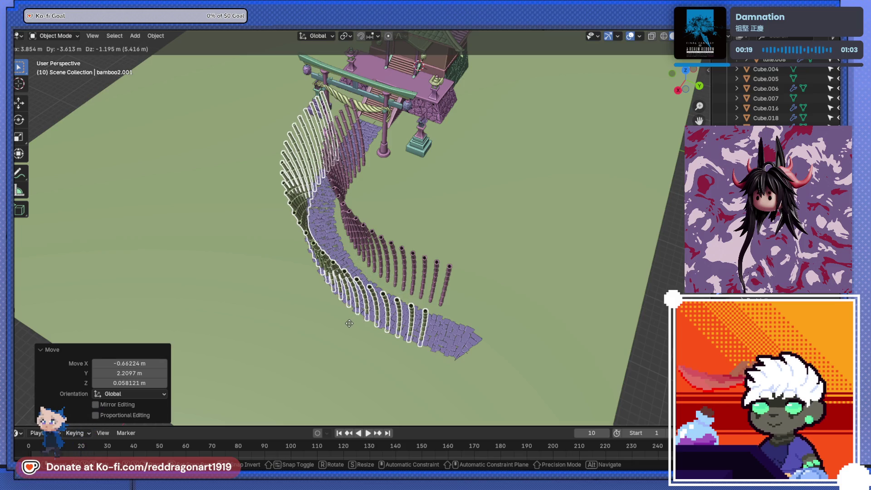
Step: Place the fence copy on the path's other side, rotate it about Z and set its origin to geometry
click(358, 317)
key(r)
key(z)
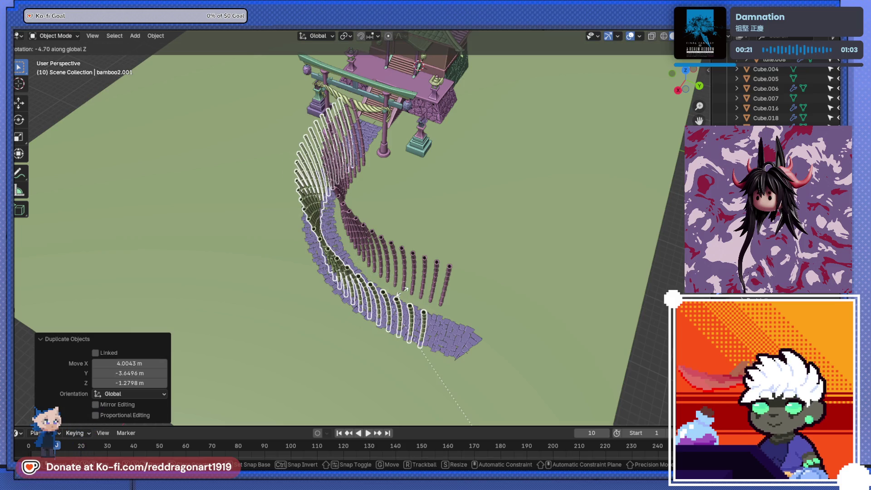
click(347, 230)
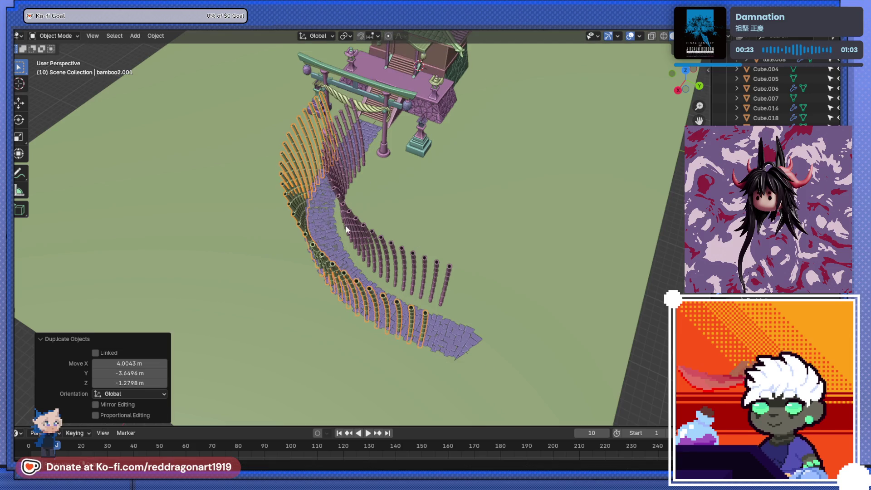
click(156, 35)
mouse_move(172, 56)
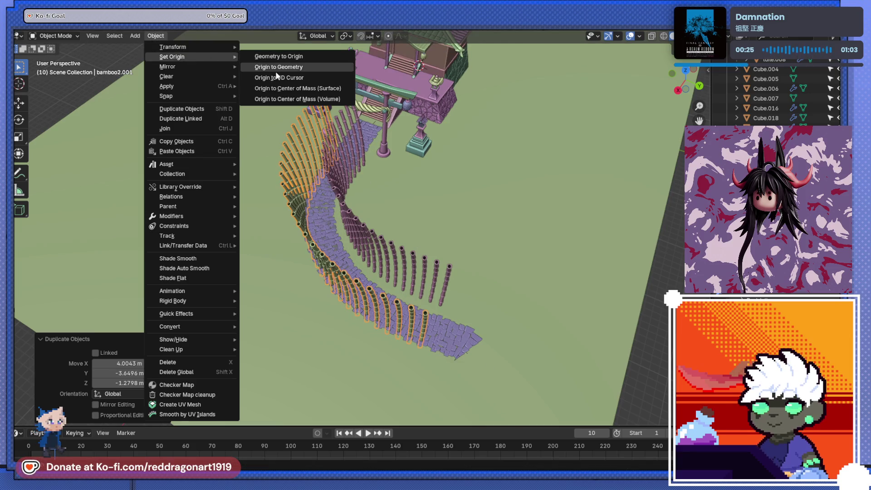
click(279, 68)
Step: Tilt the outer row of posts from top view, then undo to change how they lean
key(KP_3)
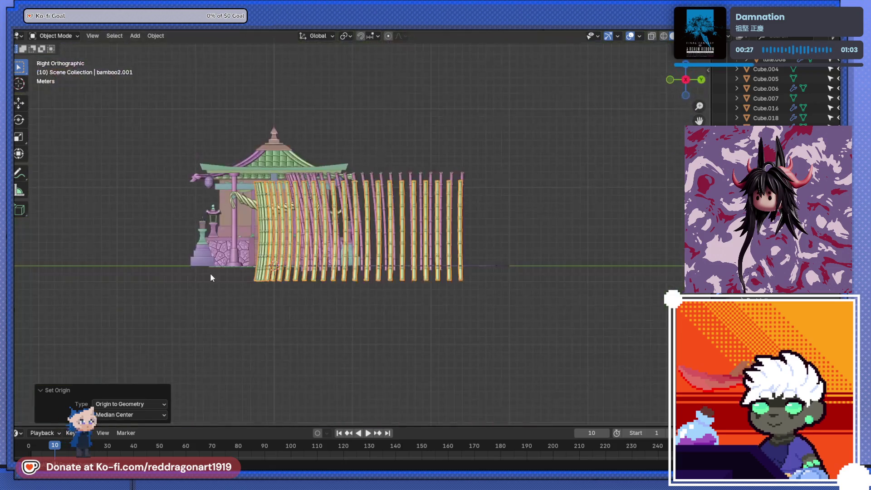
key(KP_7)
key(r)
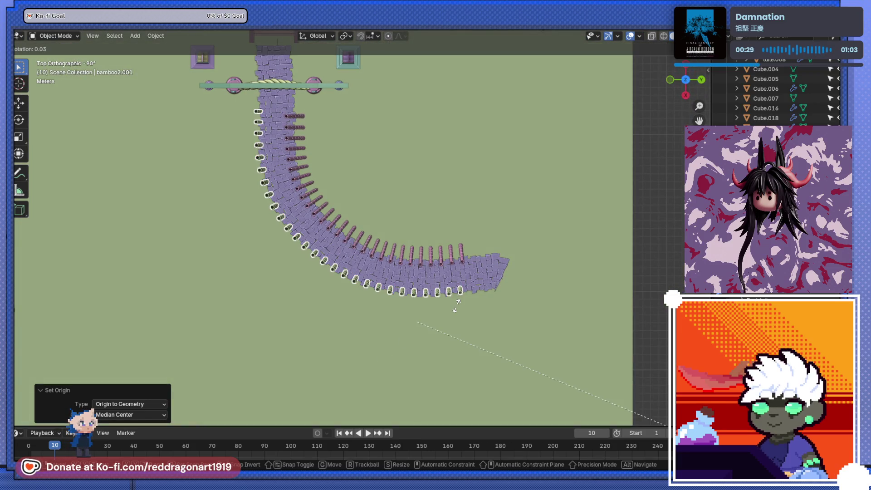
click(467, 294)
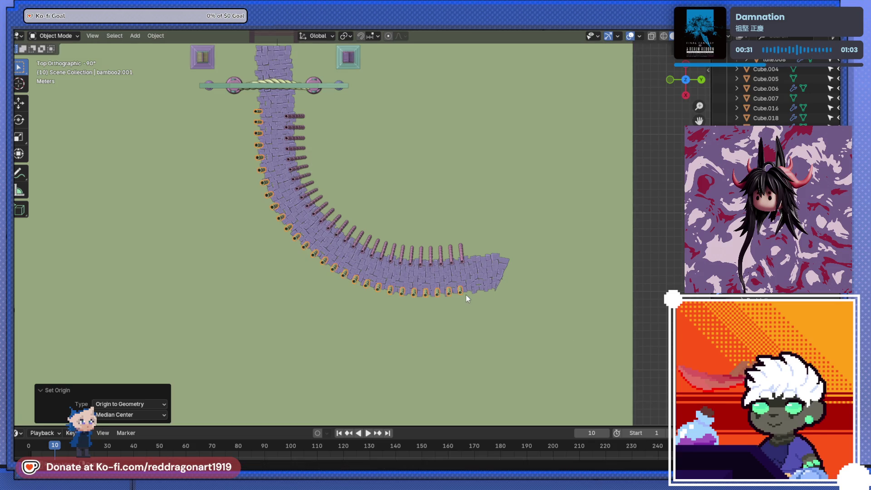
middle_drag(466, 295, 447, 197)
key(ctrl+z)
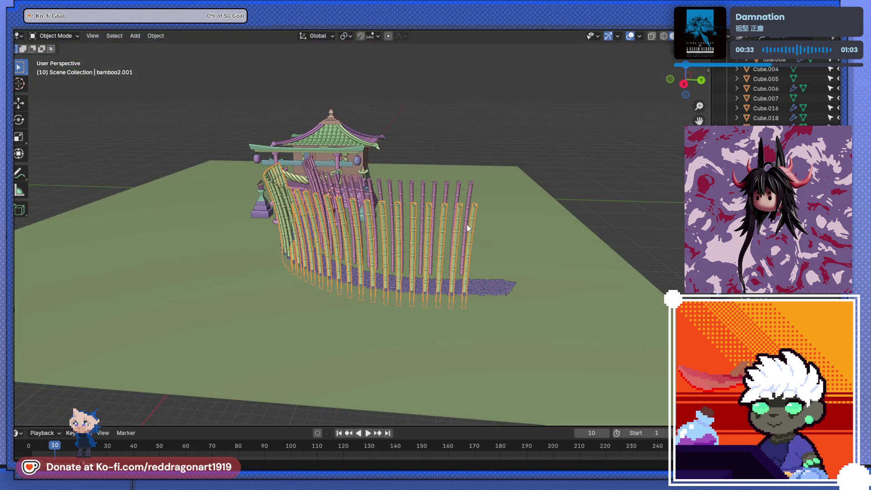
Step: Undo the post rotations so the green bamboo row steps back toward upright
middle_drag(467, 229, 411, 293)
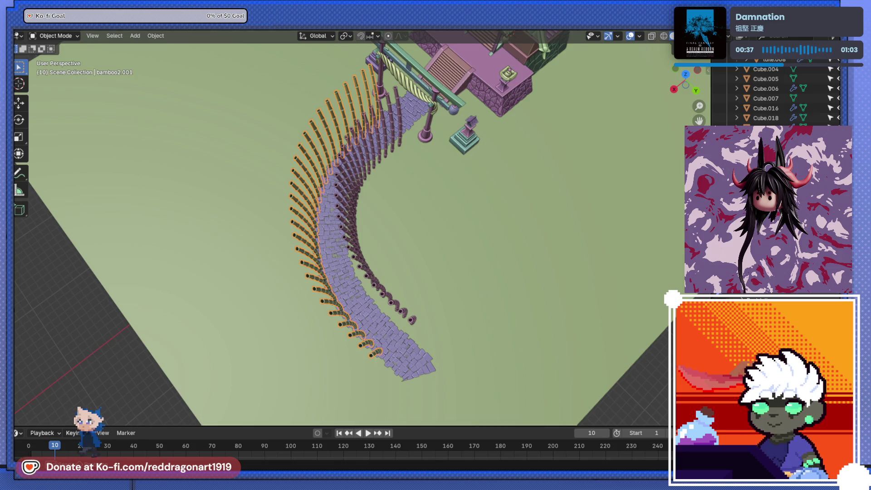
key(ctrl+z)
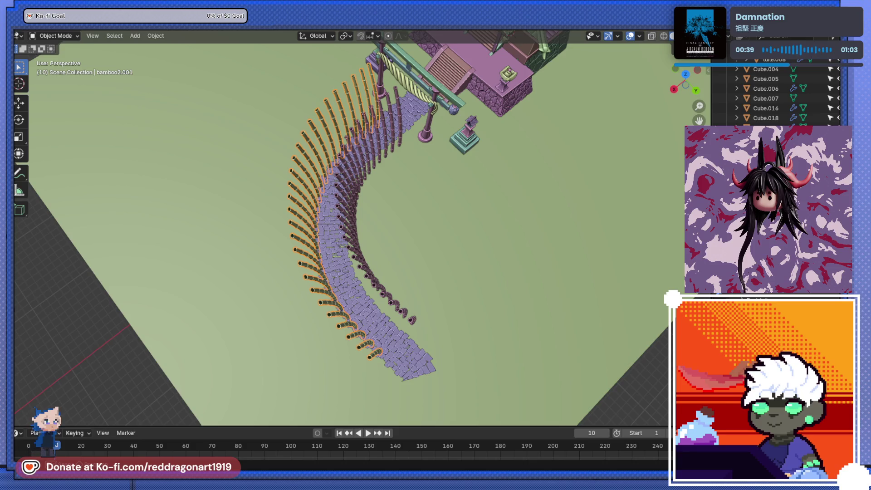
key(ctrl+z)
key(ctrl+z)
key(ctrl+z)
key(ctrl+z)
key(ctrl+z)
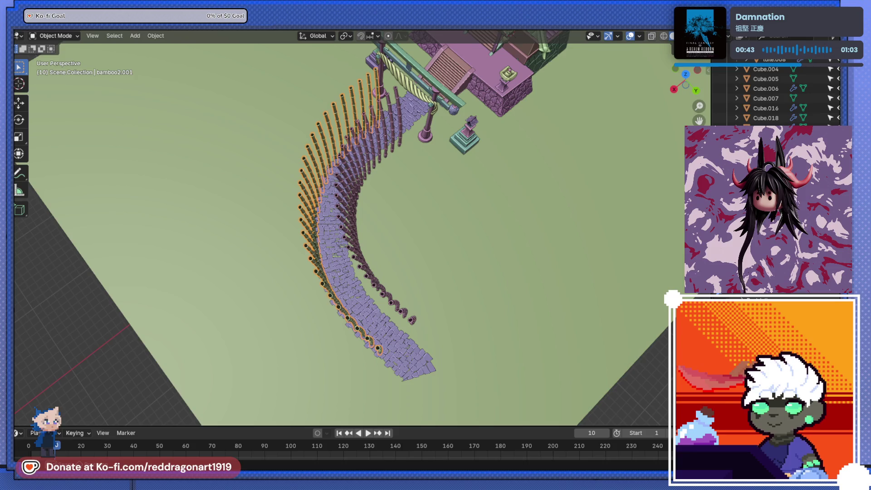
key(ctrl+z)
key(ctrl+z)
key(ctrl+z)
key(ctrl+z)
key(ctrl+z)
key(ctrl+z)
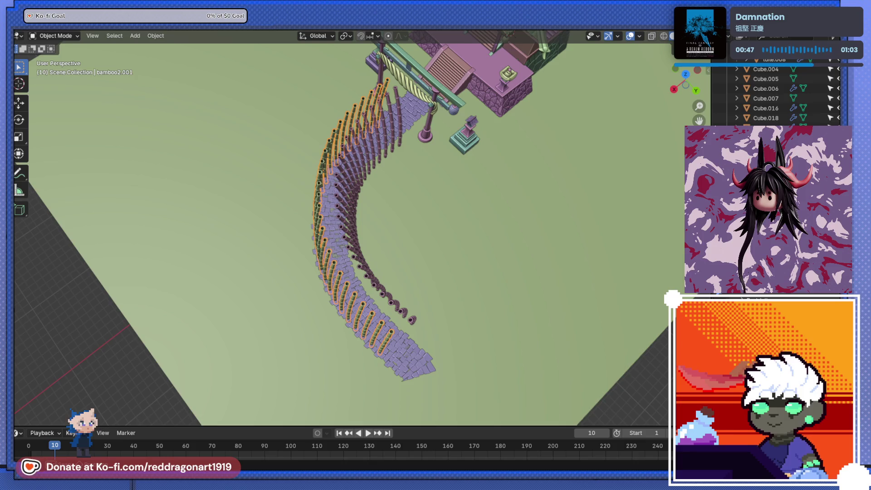
Step: From Right Orthographic, raise the green bamboo row along the vertical axis
middle_drag(327, 354, 325, 272)
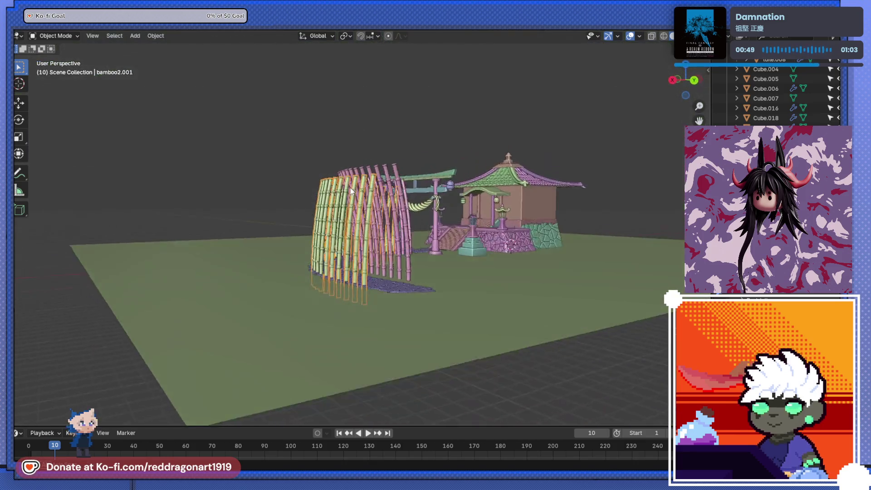
key(ctrl+KP_1)
key(KP_3)
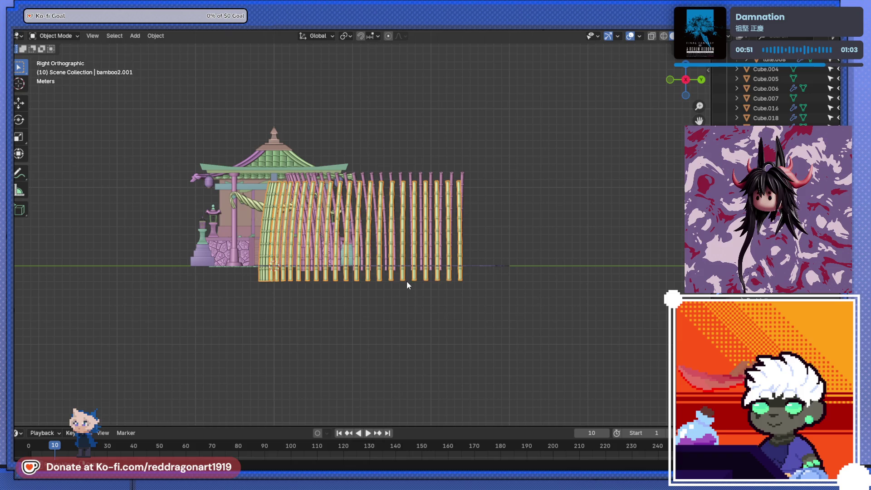
key(g)
key(z)
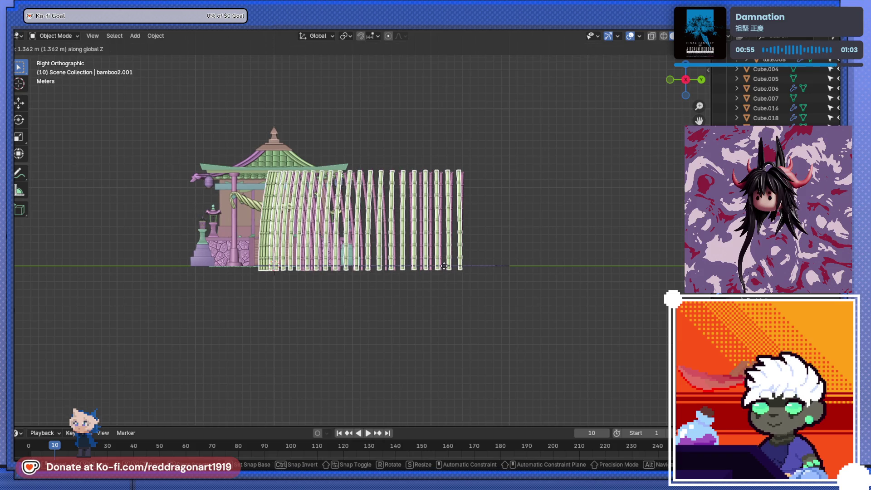
click(454, 269)
Step: Slide the green bamboo row sideways relative to the pink row
mouse_move(454, 270)
middle_down()
mouse_move(336, 291)
mouse_move(407, 234)
mouse_move(358, 260)
mouse_move(446, 279)
middle_up()
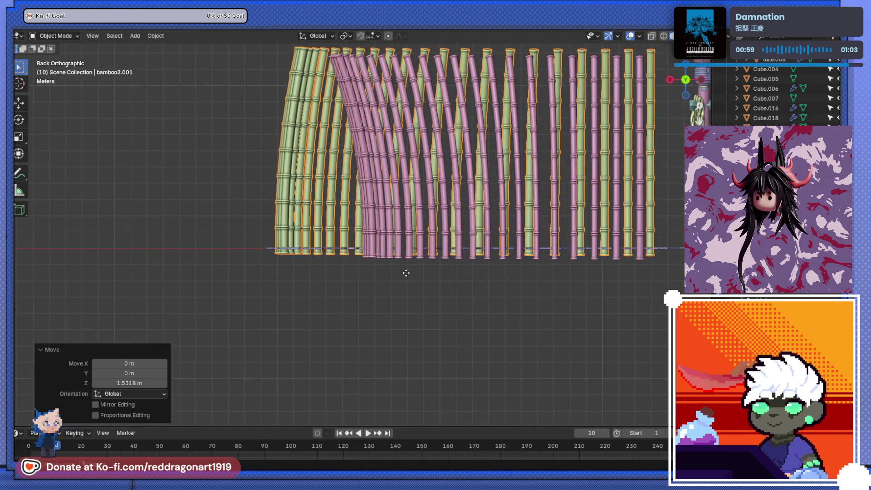
key(g)
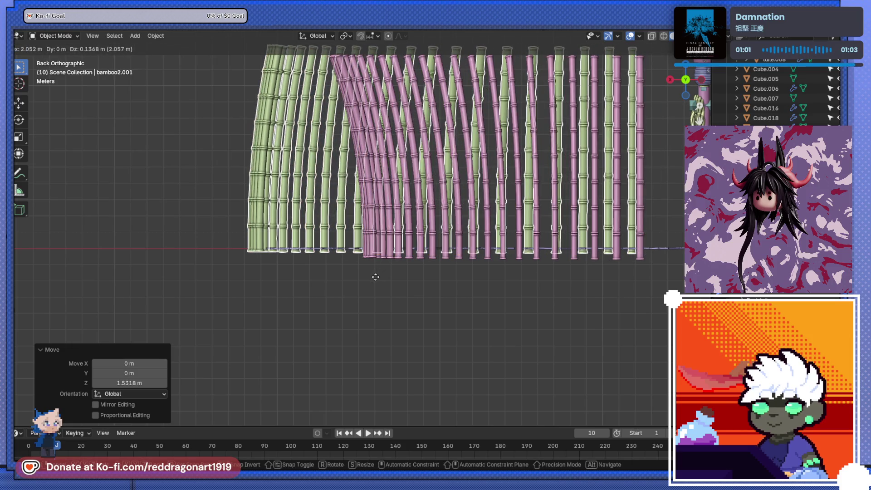
click(364, 287)
mouse_move(365, 286)
middle_down()
mouse_move(373, 268)
mouse_move(400, 311)
mouse_move(415, 272)
mouse_move(443, 247)
mouse_move(396, 226)
mouse_move(491, 309)
mouse_move(506, 193)
mouse_move(361, 230)
mouse_move(409, 218)
mouse_move(377, 214)
mouse_move(392, 214)
mouse_move(398, 231)
mouse_move(391, 277)
mouse_move(388, 211)
mouse_move(359, 214)
mouse_move(363, 237)
mouse_move(381, 177)
mouse_move(388, 262)
middle_up()
scroll(360, 230, up, 3)
scroll(358, 204, down, 5)
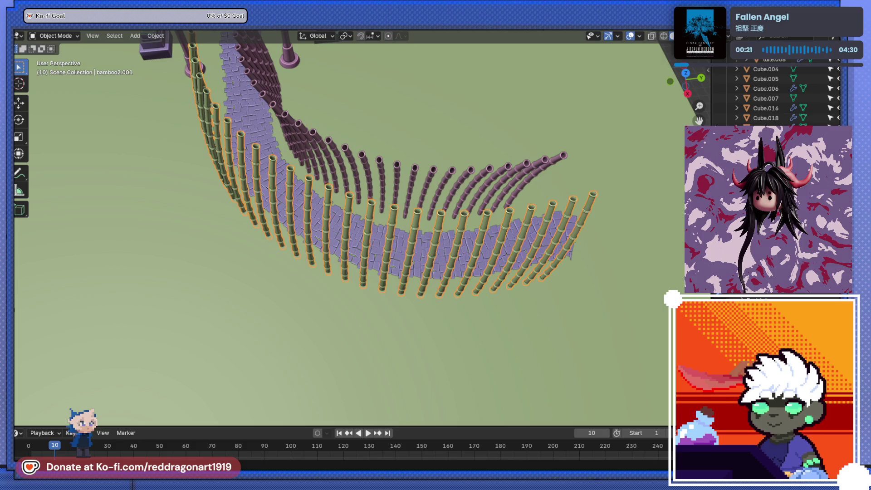
scroll(408, 157, down, 5)
Step: Apply both modifiers on the copied bamboo fence so its curved layout becomes real geometry
mouse_move(325, 81)
middle_down()
mouse_move(504, 96)
mouse_move(435, 99)
mouse_move(284, 70)
mouse_move(449, 224)
mouse_move(420, 228)
mouse_move(471, 227)
mouse_move(488, 123)
middle_up()
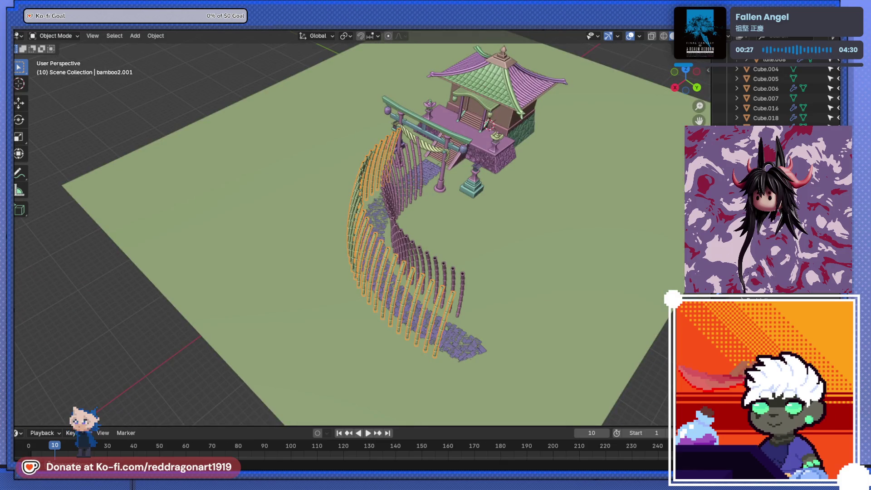
key(ctrl+a)
middle_drag(449, 266, 408, 293)
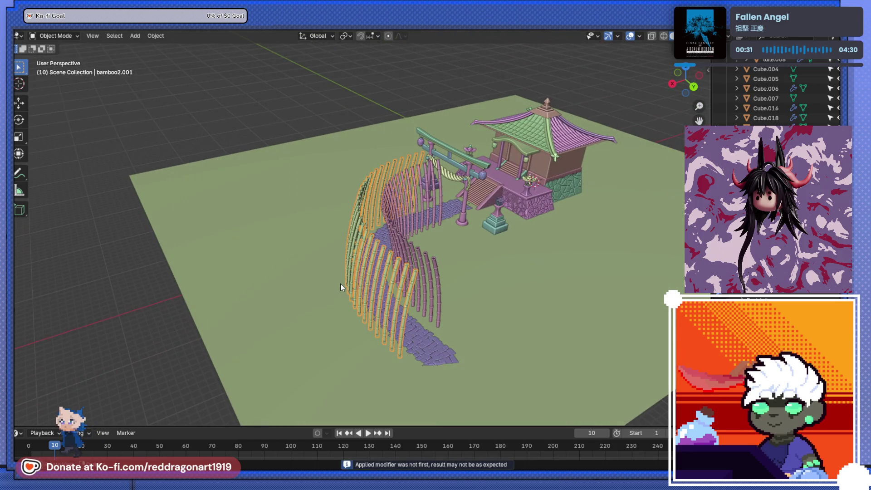
right_click(360, 288)
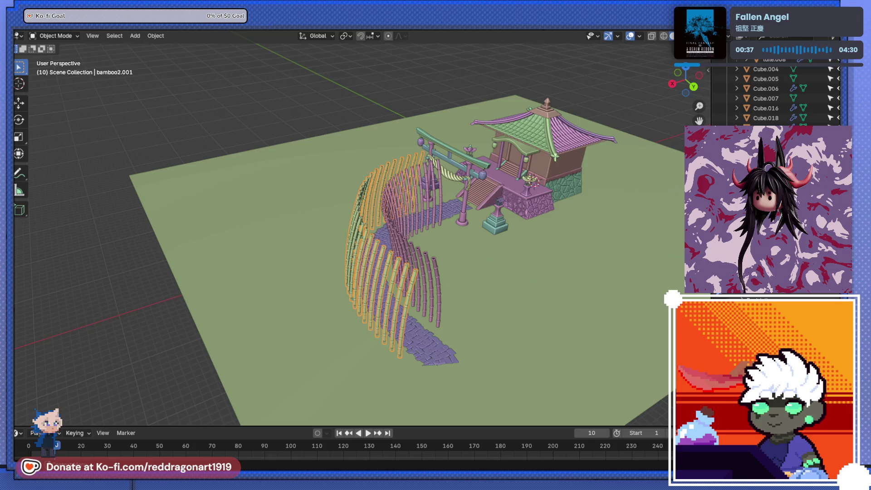
key(ctrl+a)
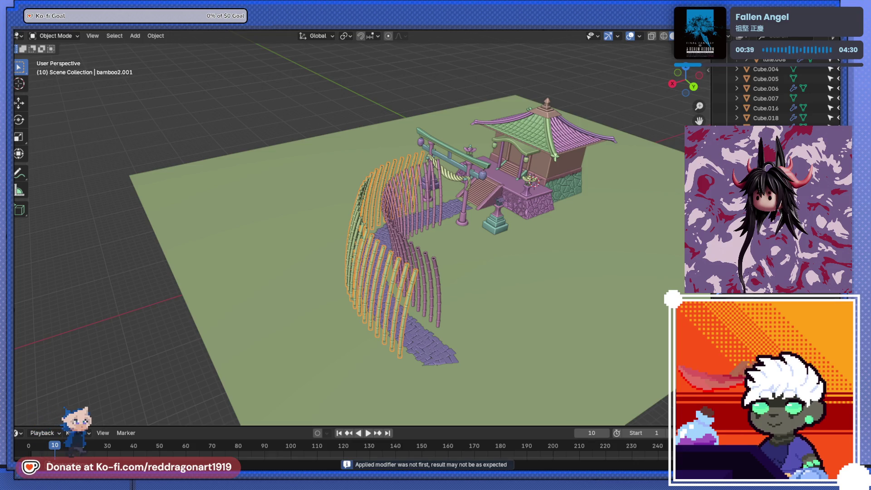
scroll(464, 277, up, 2)
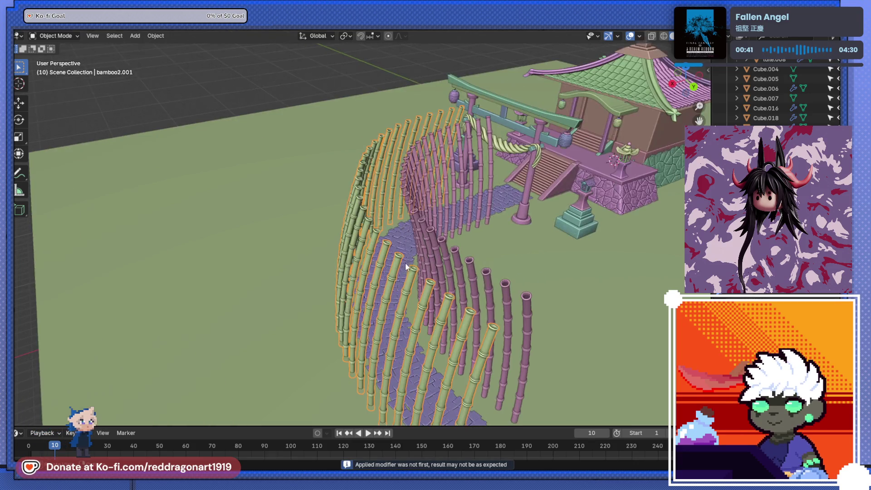
scroll(422, 279, up, 2)
scroll(395, 283, up, 1)
Step: Cancel a grab and set the first bamboo row's origin to its geometry
key(g)
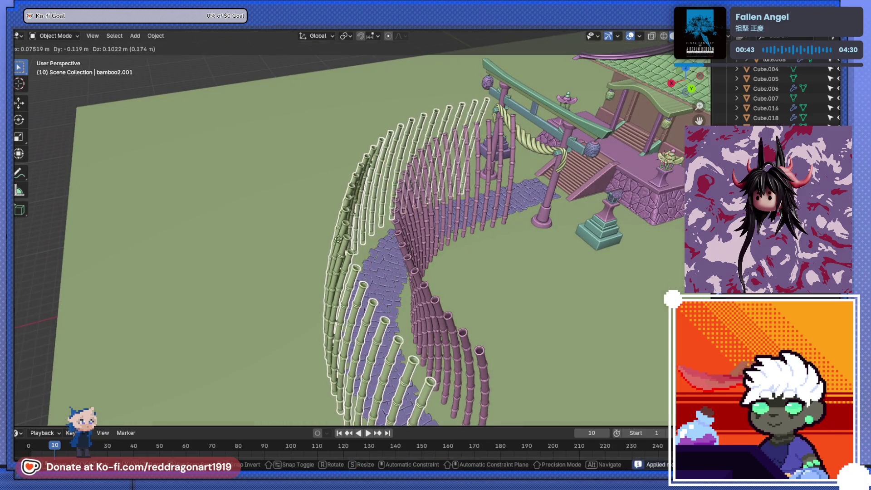
right_click(375, 250)
scroll(375, 249, down, 5)
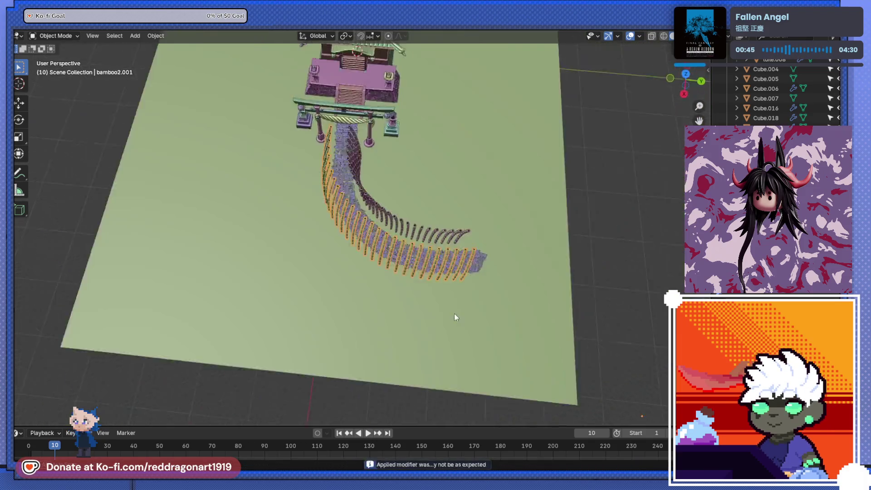
middle_drag(454, 313, 379, 213)
click(155, 35)
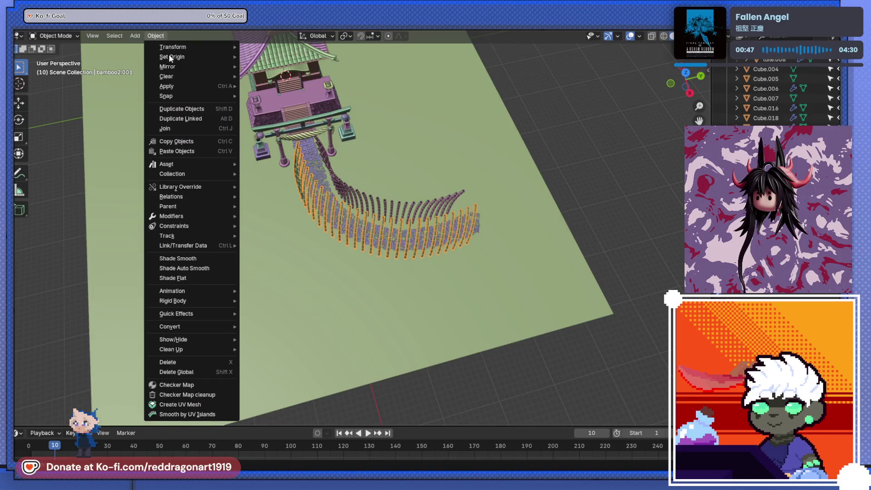
mouse_move(173, 57)
click(279, 66)
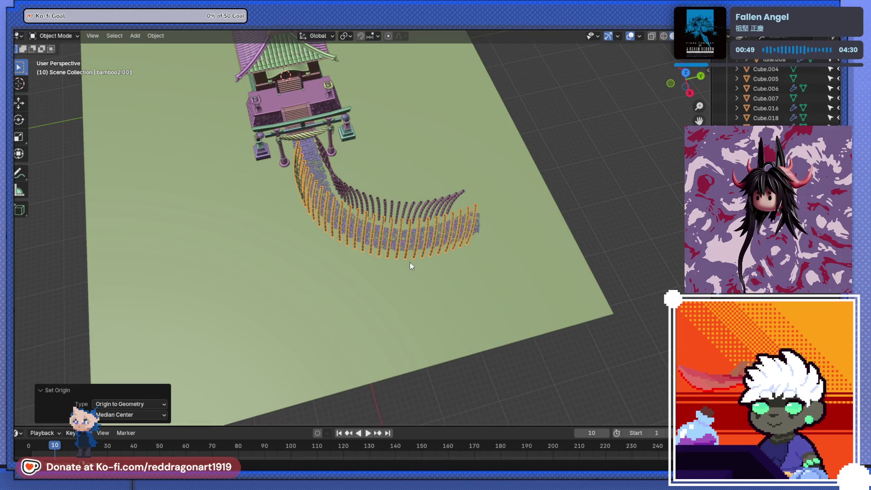
Step: Select the second row, bamboo2, and apply its modifier
mouse_move(422, 256)
middle_down()
mouse_move(345, 225)
mouse_move(377, 202)
middle_up()
click(384, 215)
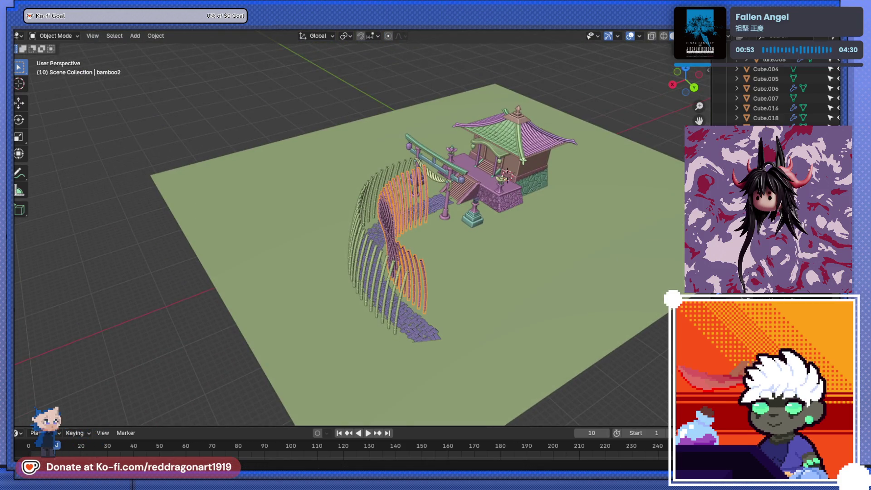
key(ctrl+a)
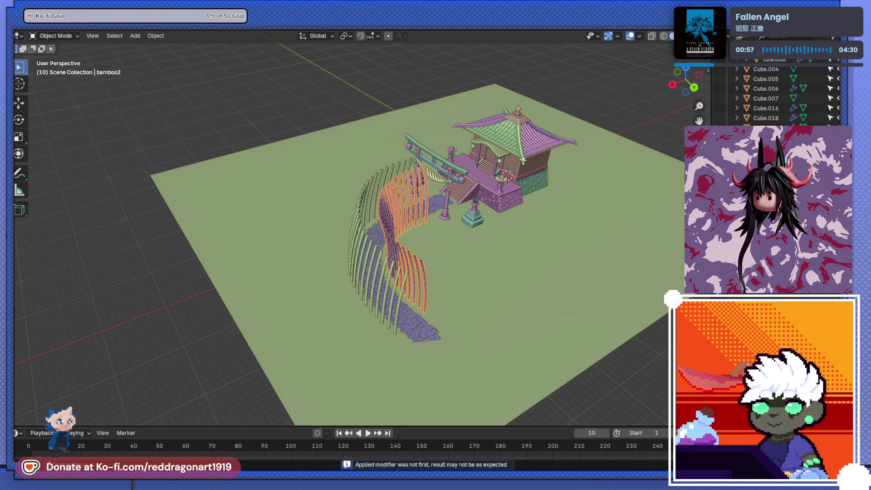
Step: Isolate the bamboo2.001 row in a back view and nudge it vertically along Z
mouse_move(377, 232)
middle_down()
mouse_move(365, 169)
mouse_move(418, 228)
mouse_move(482, 175)
middle_up()
key(KP_Divide)
scroll(408, 204, up, 3)
middle_drag(409, 204, 437, 243)
shift+click(393, 249)
key(KP_Divide)
scroll(438, 243, up, 3)
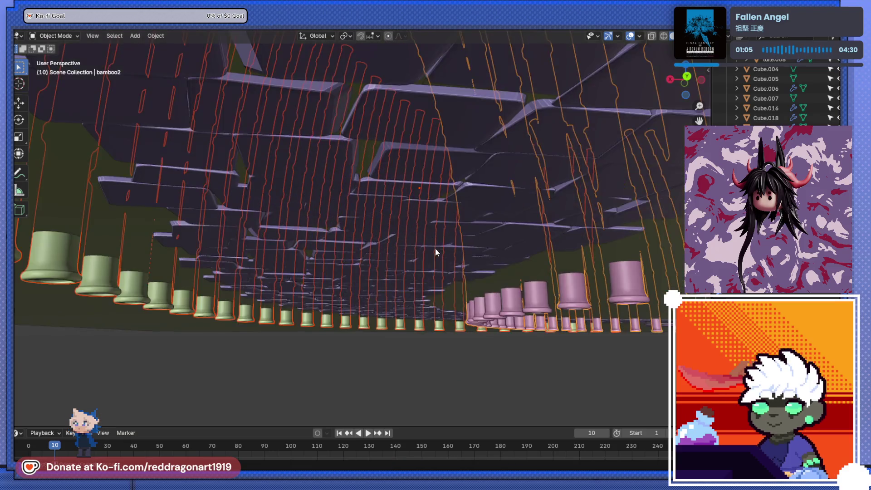
key(KP_Divide)
key(KP_Divide)
key(ctrl+KP_1)
key(g)
key(z)
click(457, 249)
key(KP_Divide)
scroll(426, 279, down, 4)
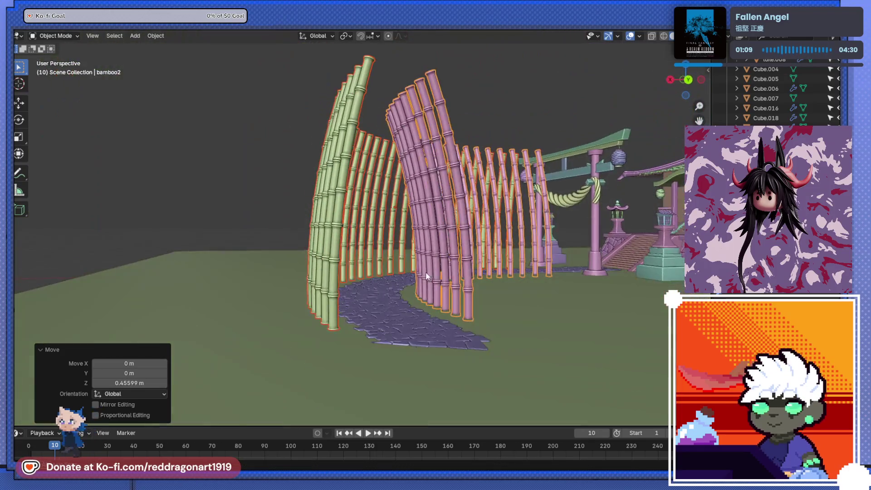
scroll(427, 277, up, 2)
scroll(432, 314, up, 2)
scroll(438, 263, up, 2)
scroll(399, 280, up, 2)
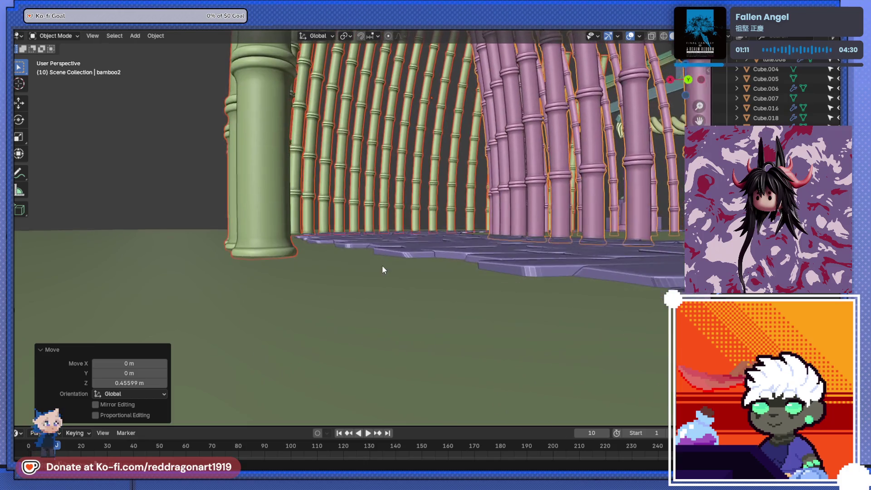
scroll(382, 266, up, 2)
scroll(365, 265, up, 2)
scroll(374, 264, up, 1)
Step: Lift the pink bamboo2 row about 0.087 m along Z so its base sits level
click(400, 252)
key(g)
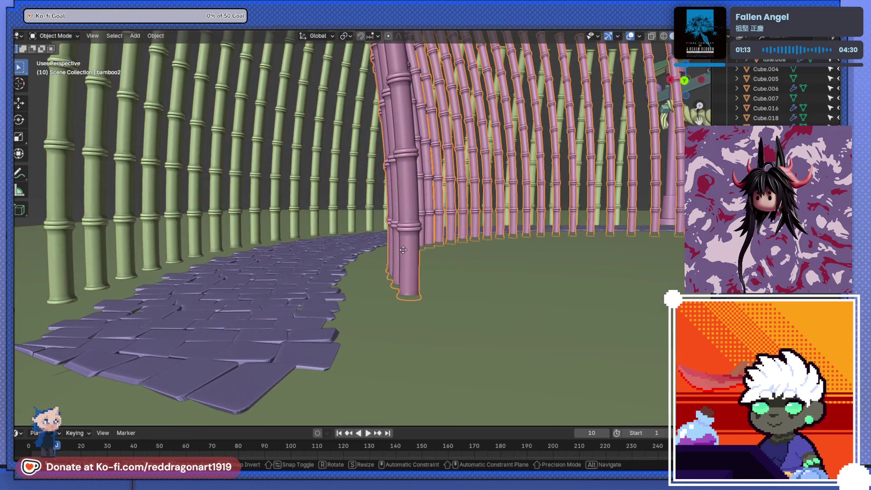
key(z)
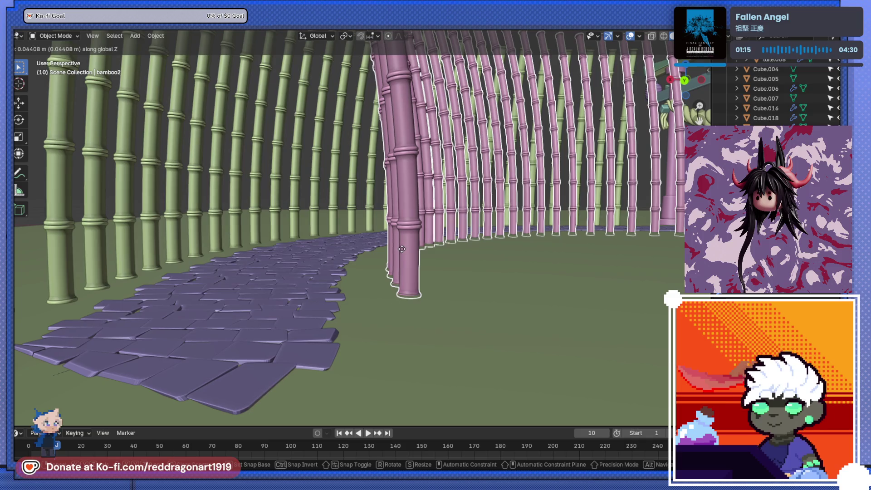
click(239, 410)
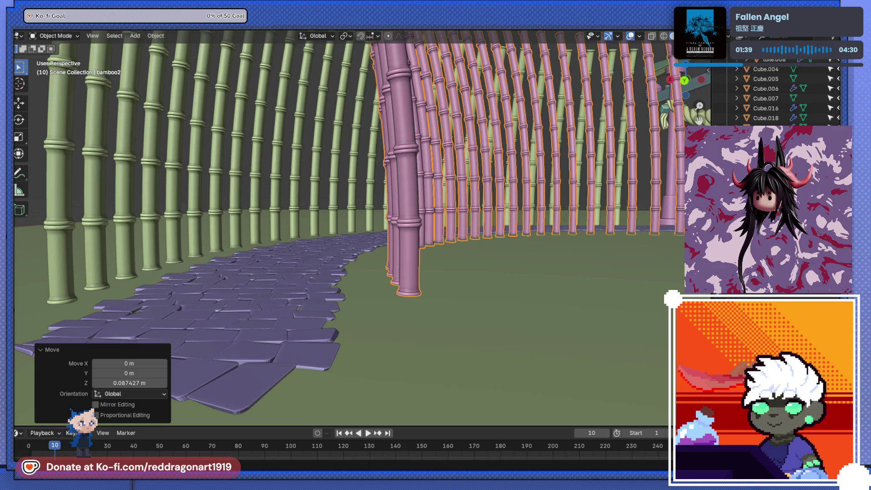
scroll(395, 316, down, 5)
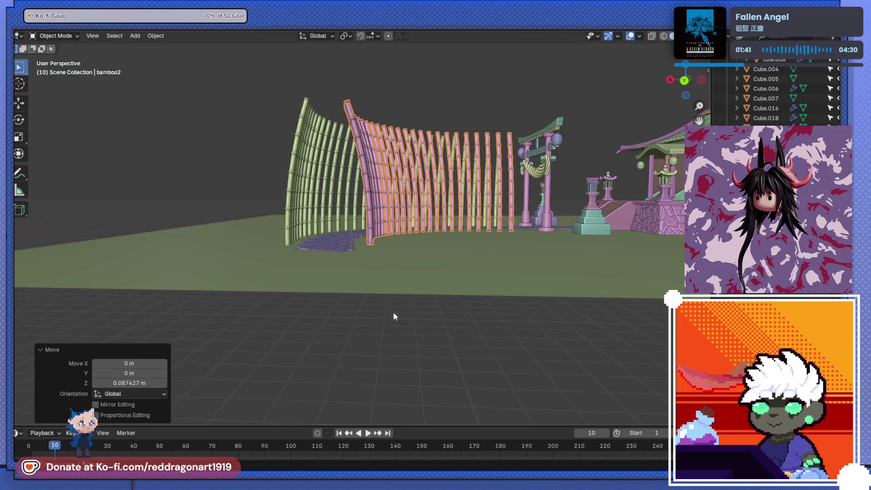
Step: Inspect the bamboo corridor from several angles, settle above the fence, and bring up the Add menu
middle_drag(395, 314, 475, 251)
scroll(450, 202, up, 3)
mouse_move(450, 201)
middle_down()
mouse_move(426, 289)
mouse_move(411, 243)
mouse_move(358, 220)
mouse_move(194, 203)
mouse_move(163, 180)
mouse_move(76, 206)
middle_up()
scroll(223, 156, up, 4)
scroll(224, 157, down, 3)
mouse_move(223, 156)
middle_down()
mouse_move(65, 179)
mouse_move(385, 159)
mouse_move(460, 142)
middle_up()
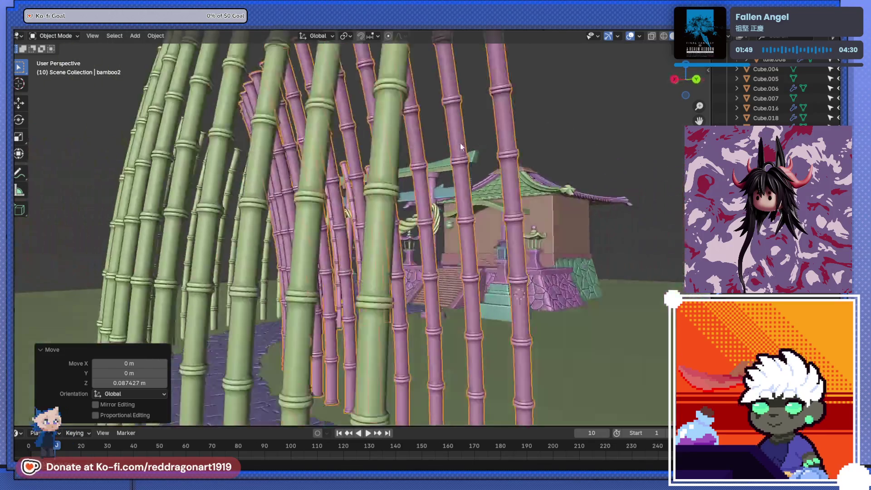
scroll(449, 138, down, 2)
scroll(366, 216, up, 3)
middle_drag(366, 216, 422, 185)
scroll(421, 184, up, 2)
scroll(422, 184, down, 4)
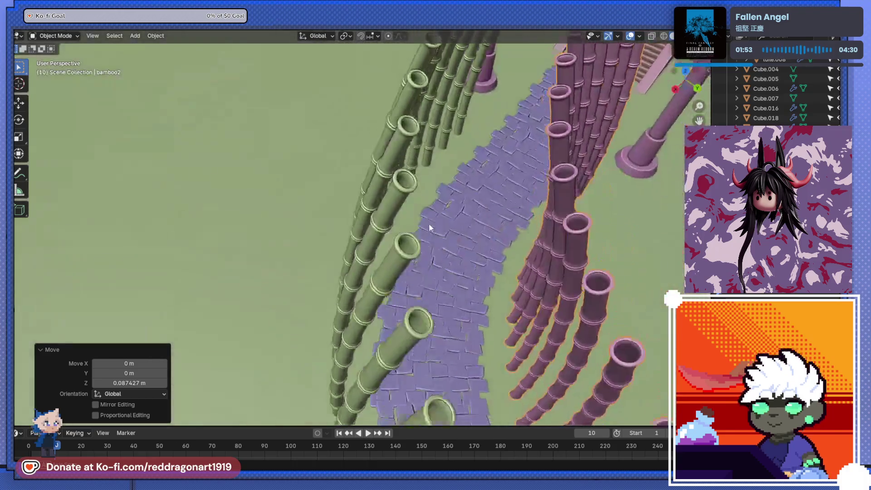
scroll(429, 223, down, 3)
scroll(429, 224, down, 3)
key(KP_5)
middle_drag(429, 223, 312, 207)
key(KP_1)
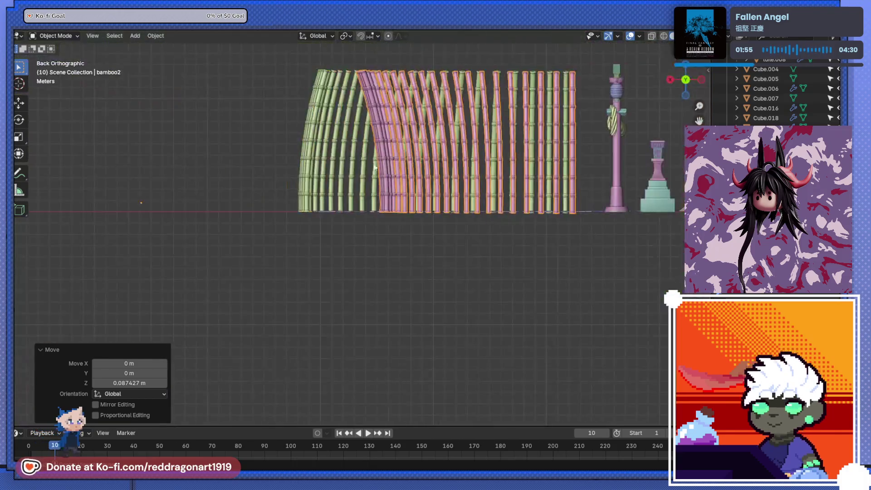
key(KP_7)
mouse_move(361, 273)
middle_down()
mouse_move(354, 136)
mouse_move(339, 321)
middle_up()
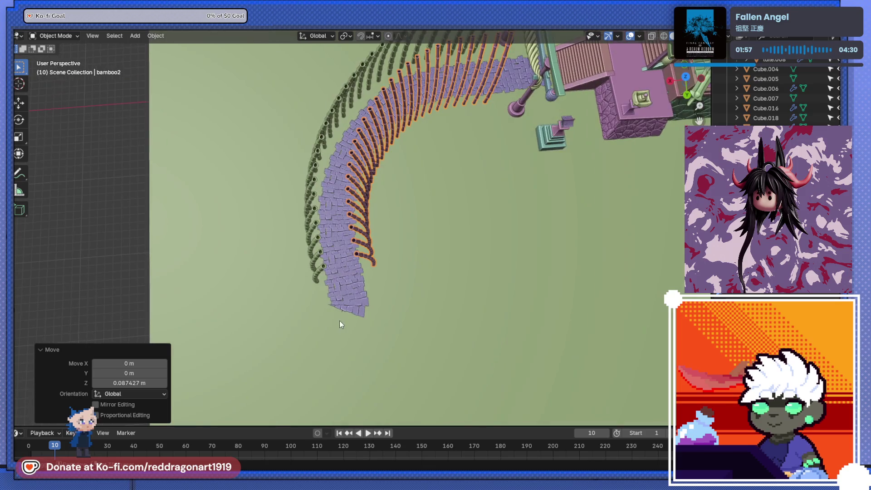
key(shift+a)
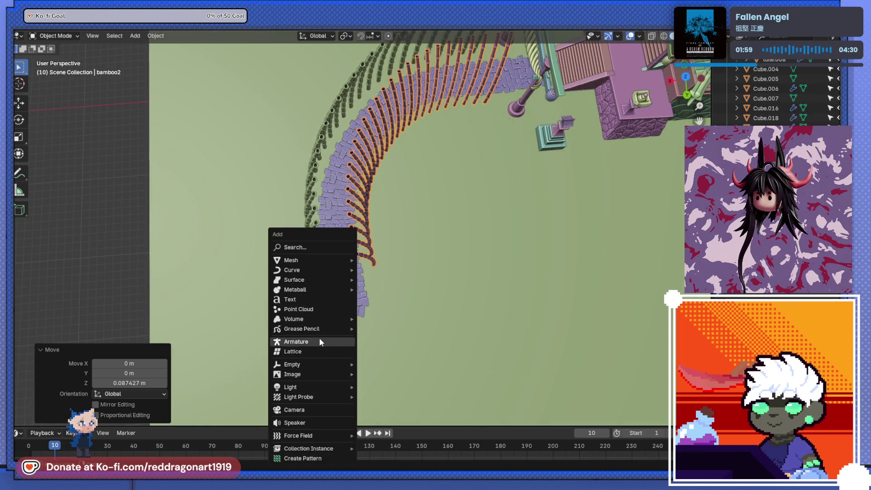
Step: Add a camera, move it near the arch on the path, and look through it
click(317, 409)
scroll(375, 277, down, 5)
scroll(376, 289, down, 3)
mouse_move(390, 247)
middle_down()
mouse_move(440, 165)
mouse_move(471, 180)
mouse_move(440, 199)
mouse_move(222, 233)
middle_up()
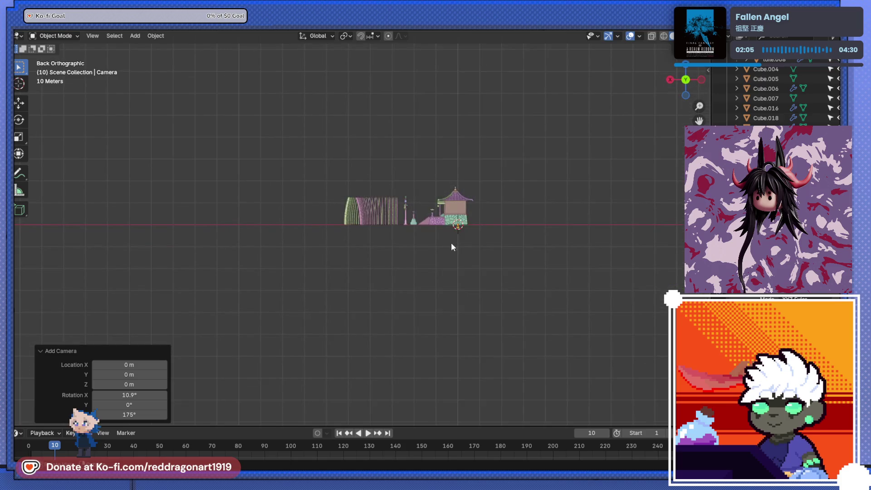
key(g)
click(351, 235)
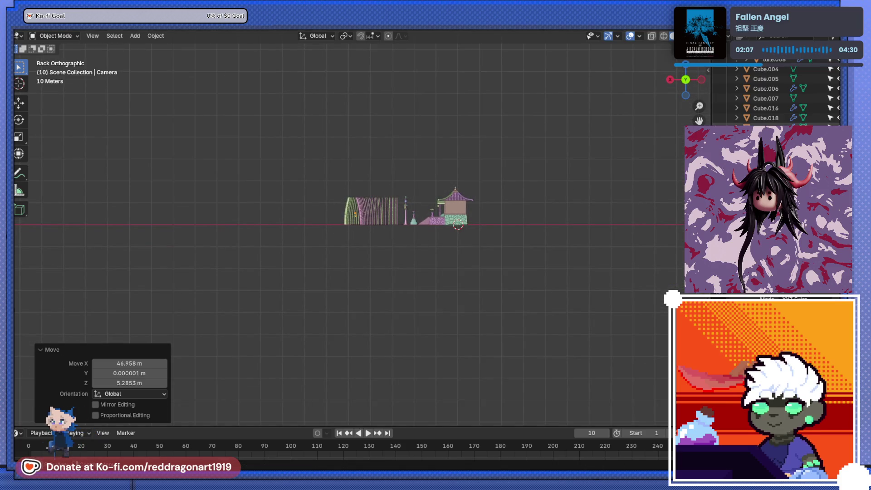
key(n)
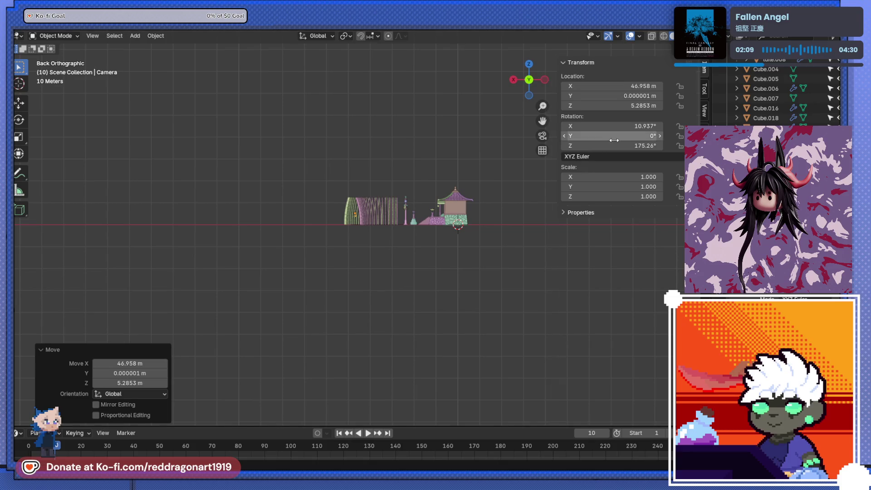
click(542, 135)
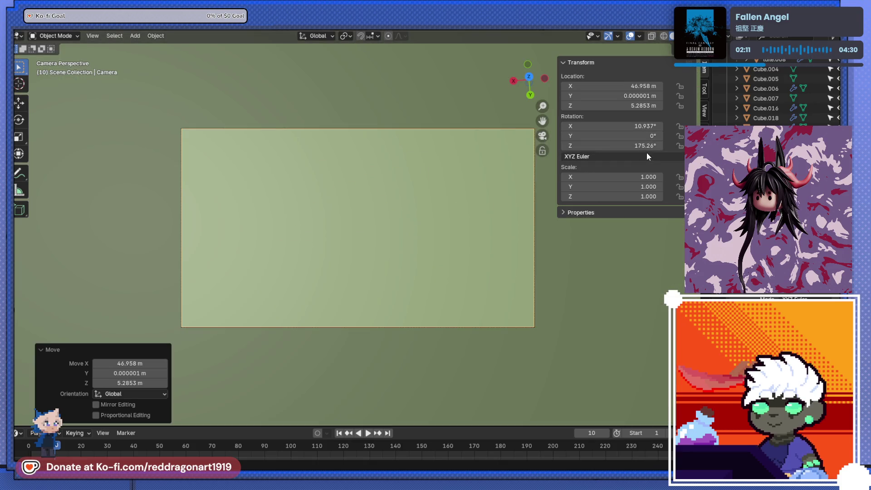
Step: With Camera to View locked, aim the camera down the bamboo corridor, then unlock it
click(705, 88)
click(704, 121)
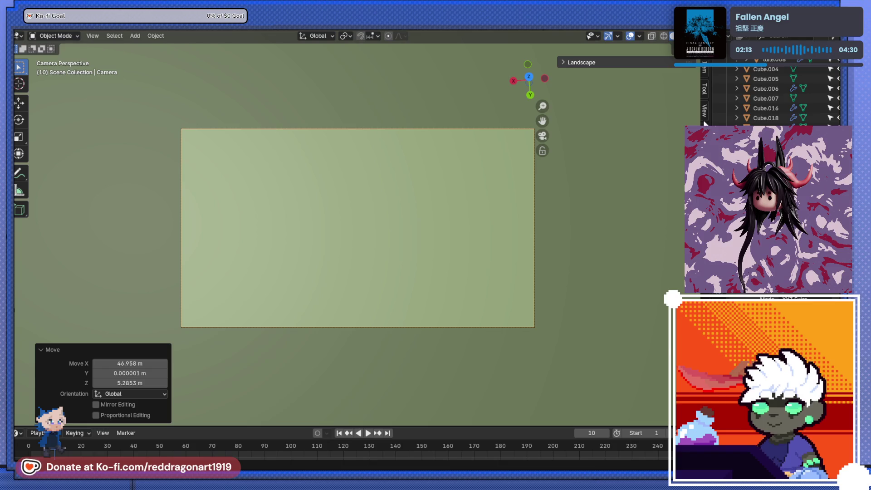
click(705, 114)
click(619, 193)
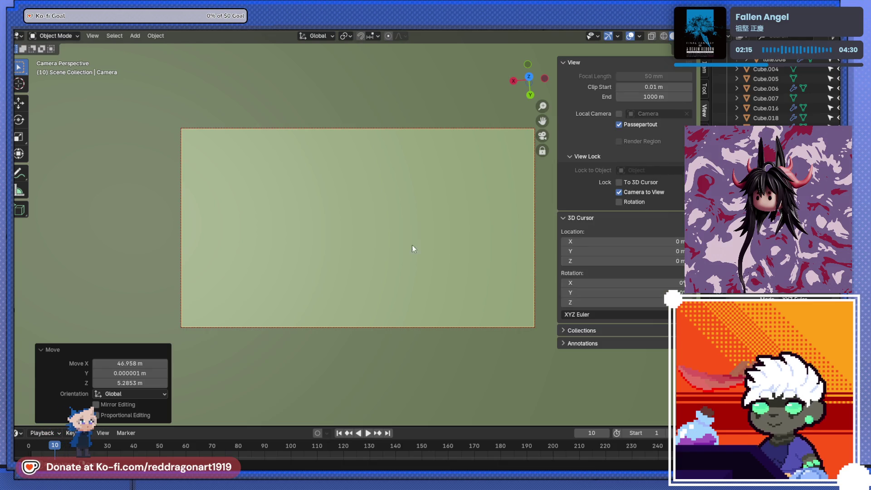
middle_drag(323, 244, 405, 185)
scroll(405, 185, up, 3)
scroll(380, 211, up, 5)
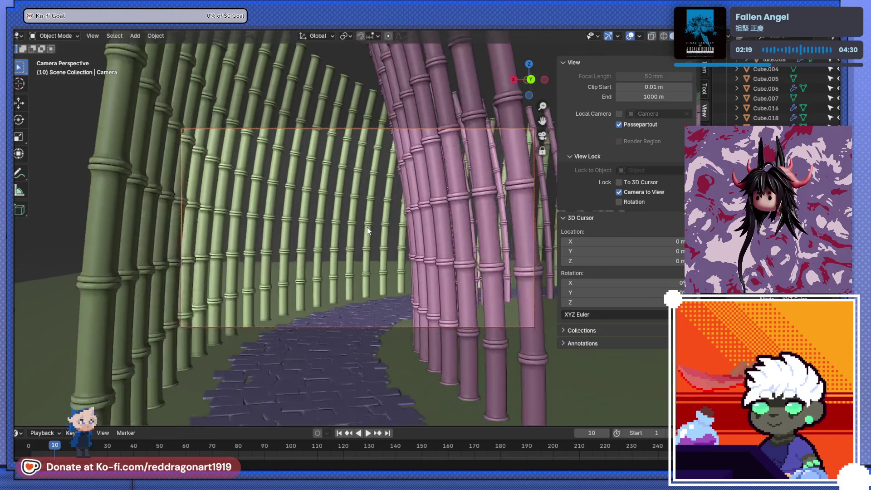
middle_drag(368, 231, 372, 200)
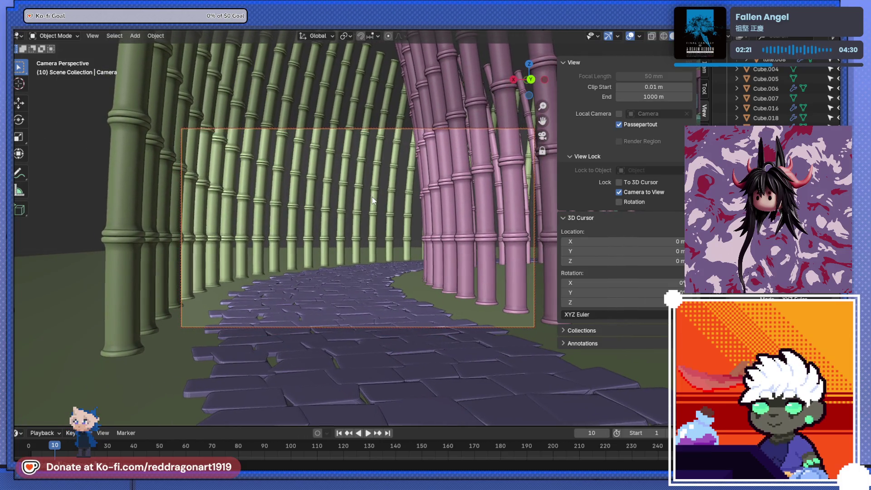
click(619, 192)
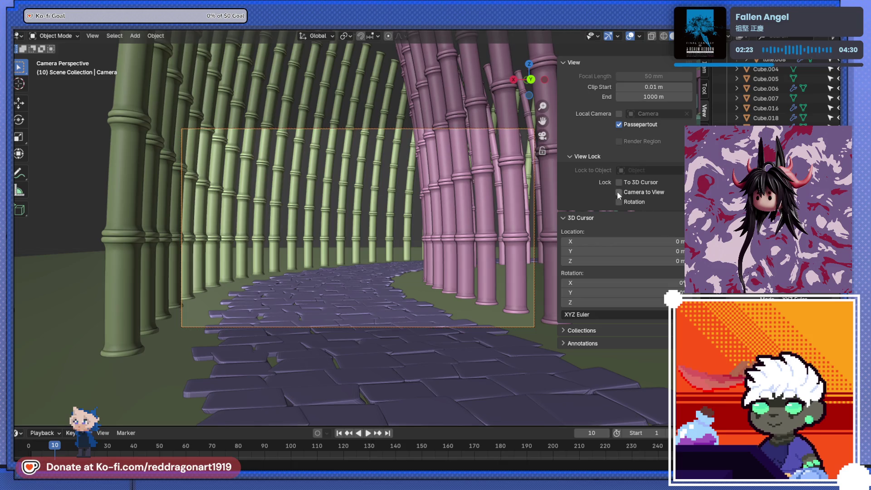
scroll(420, 222, down, 3)
scroll(395, 216, up, 1)
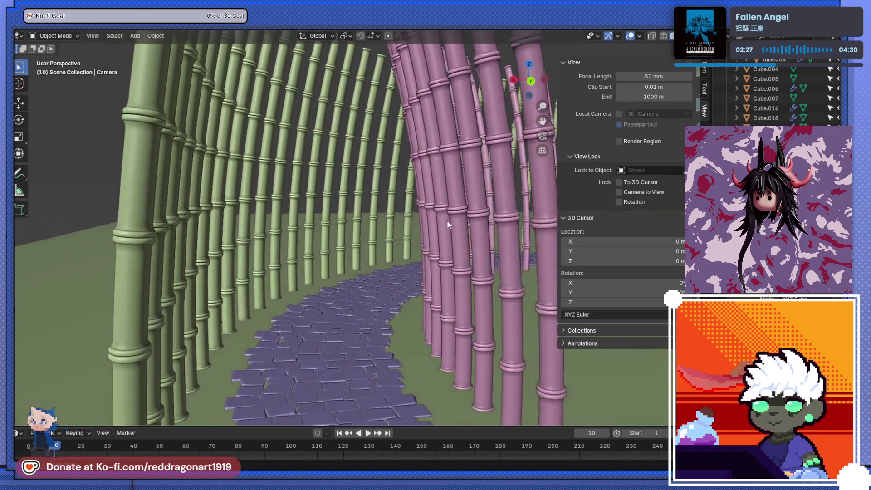
middle_drag(450, 215, 463, 238)
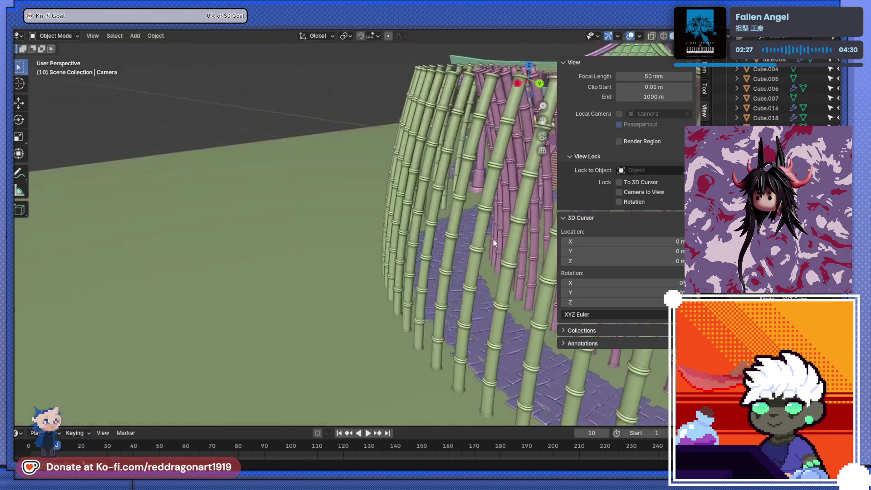
scroll(395, 252, down, 5)
shift+middle_drag(522, 268, 437, 239)
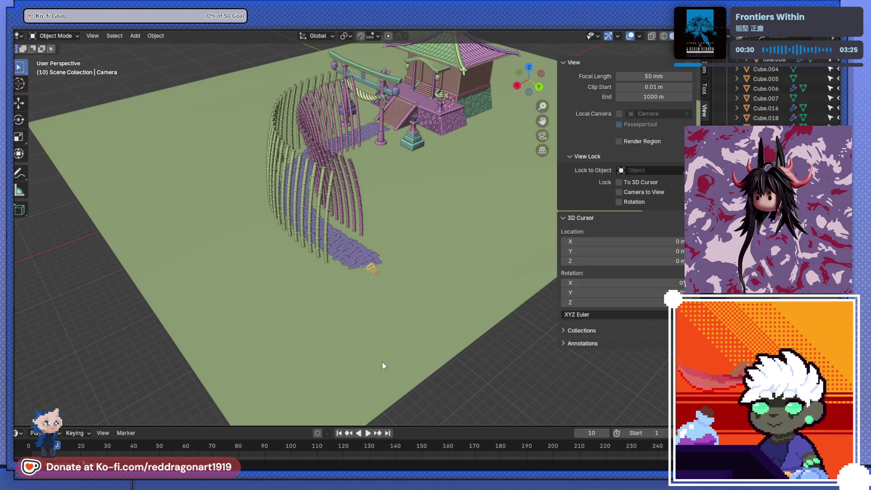
scroll(382, 366, up, 4)
scroll(375, 294, up, 2)
scroll(415, 363, up, 2)
scroll(396, 316, up, 2)
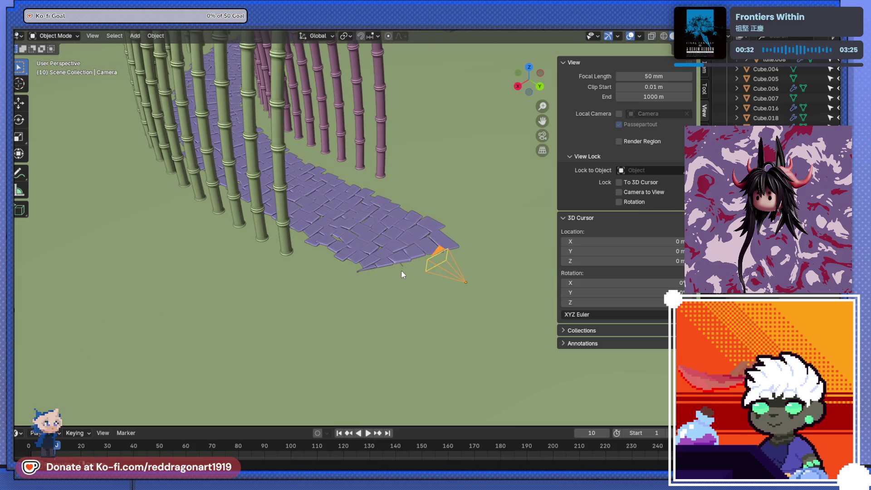
Step: Parent the camera to the path curve with a Path Constraint and test by scrubbing the timeline
key(ctrl+p)
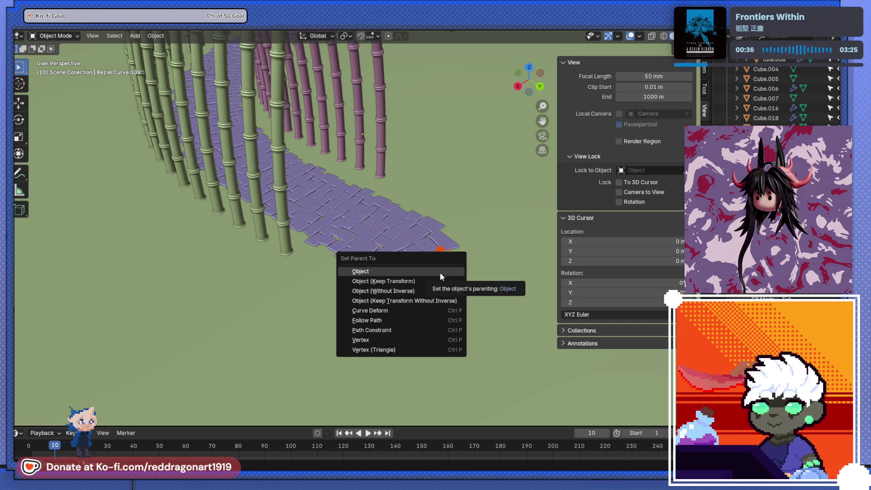
click(372, 329)
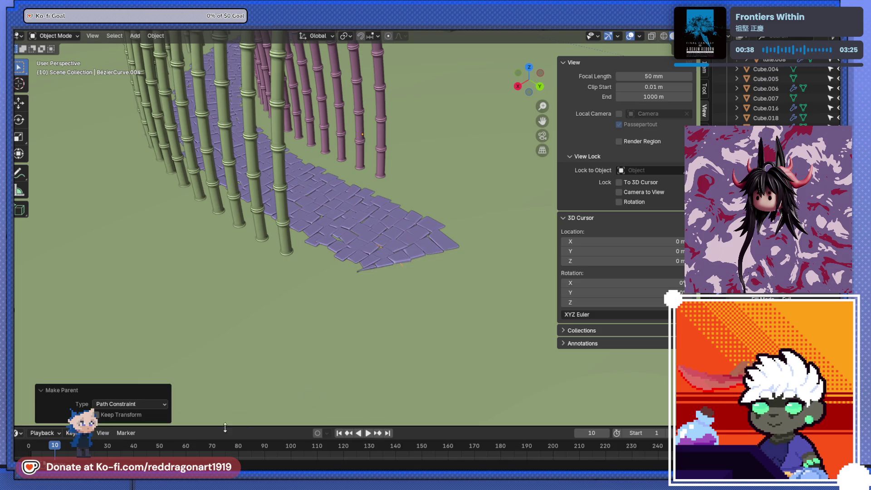
scroll(306, 271, down, 5)
mouse_move(305, 272)
middle_down()
mouse_move(334, 316)
mouse_move(426, 289)
mouse_move(401, 291)
middle_up()
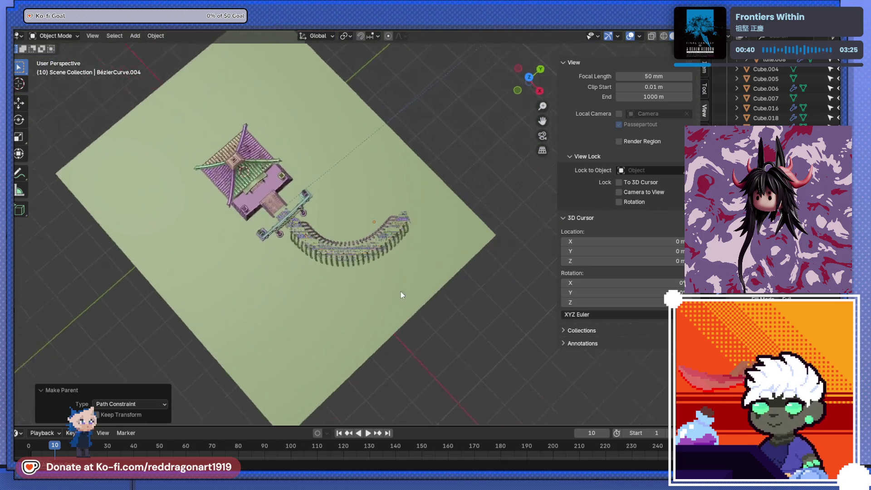
scroll(401, 291, up, 5)
drag(55, 447, 29, 446)
key(space)
scroll(408, 170, down, 5)
mouse_move(408, 170)
middle_down()
mouse_move(432, 145)
mouse_move(483, 156)
mouse_move(428, 121)
middle_up()
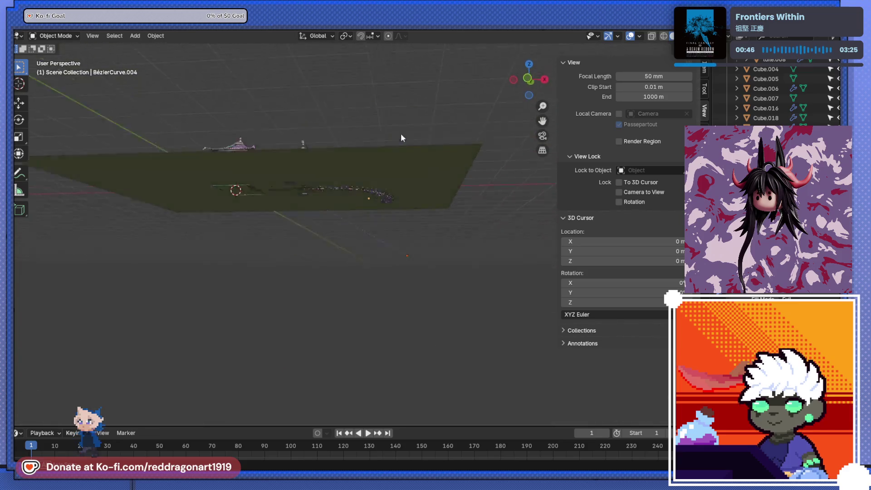
scroll(367, 163, up, 5)
mouse_move(332, 194)
middle_down()
mouse_move(355, 265)
mouse_move(319, 272)
middle_up()
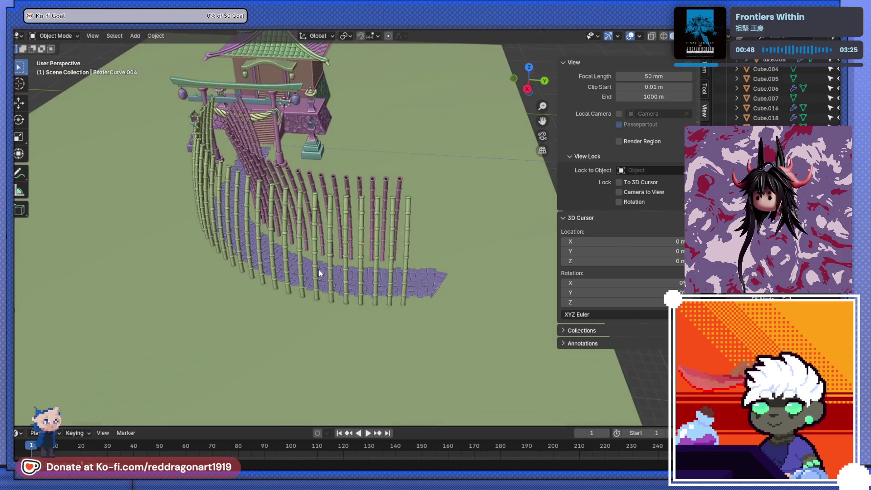
middle_drag(470, 287, 403, 272)
scroll(396, 269, up, 5)
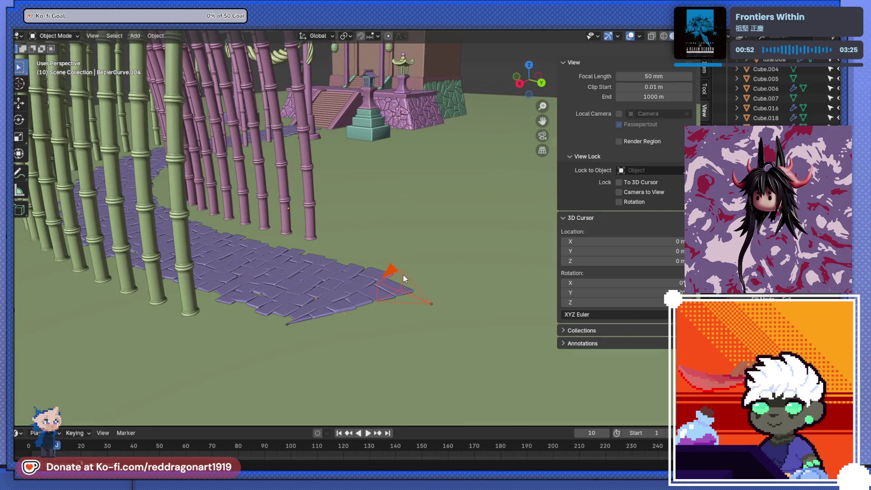
Step: Reapply the Path Constraint parenting to BézierCurve.004 and check it from an overview
key(ctrl+p)
click(402, 274)
mouse_move(402, 274)
middle_down()
mouse_move(270, 261)
mouse_move(335, 274)
mouse_move(528, 249)
middle_up()
scroll(270, 255, down, 2)
scroll(336, 273, up, 4)
scroll(336, 278, down, 8)
scroll(374, 268, down, 5)
scroll(497, 286, down, 3)
middle_drag(476, 312, 405, 315)
scroll(388, 256, up, 8)
mouse_move(388, 257)
middle_down()
mouse_move(471, 202)
mouse_move(286, 283)
mouse_move(373, 246)
mouse_move(393, 227)
middle_up()
scroll(452, 208, up, 2)
scroll(432, 215, up, 2)
scroll(373, 246, down, 2)
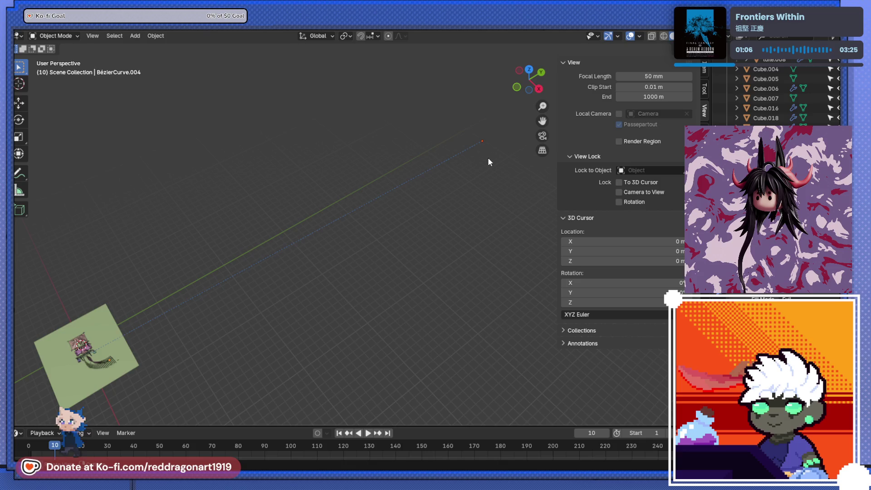
Step: Shift the camera's guide curve toward the stone path and check the motion on the timeline
key(g)
right_click(415, 242)
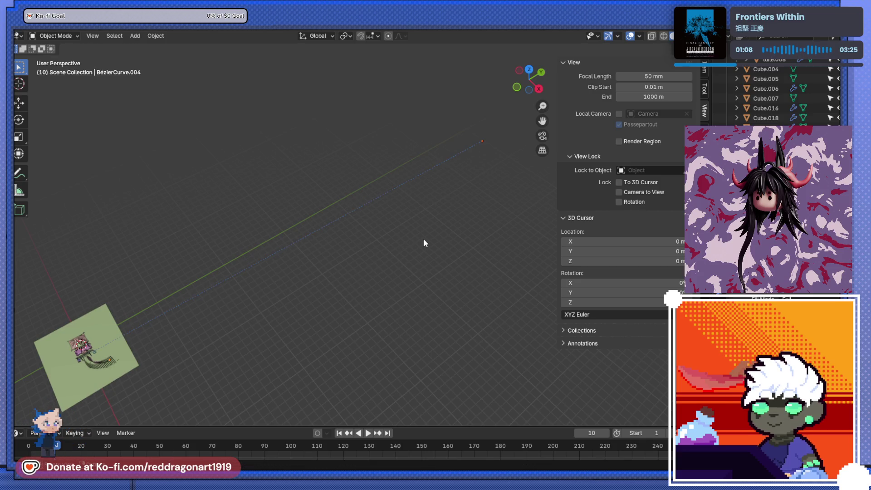
mouse_move(455, 206)
middle_down()
mouse_move(432, 232)
mouse_move(424, 198)
mouse_move(454, 172)
mouse_move(412, 278)
mouse_move(398, 257)
mouse_move(266, 261)
mouse_move(335, 324)
middle_up()
key(KP_Decimal)
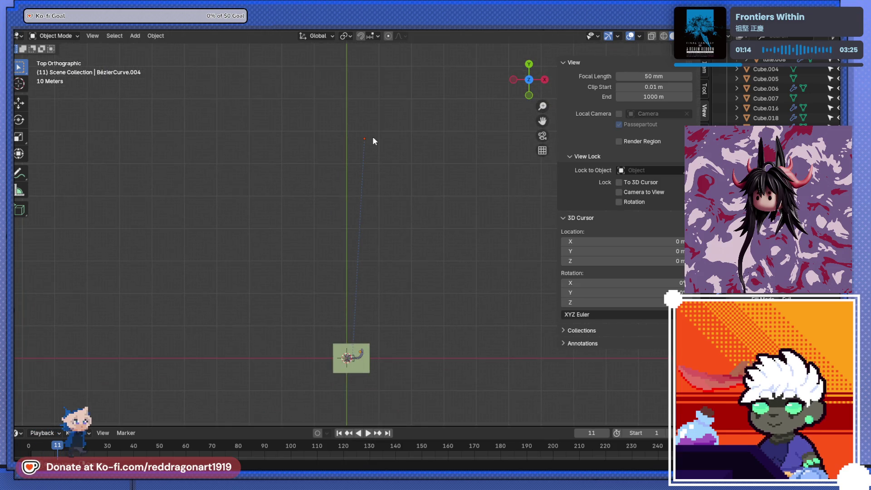
key(g)
click(366, 155)
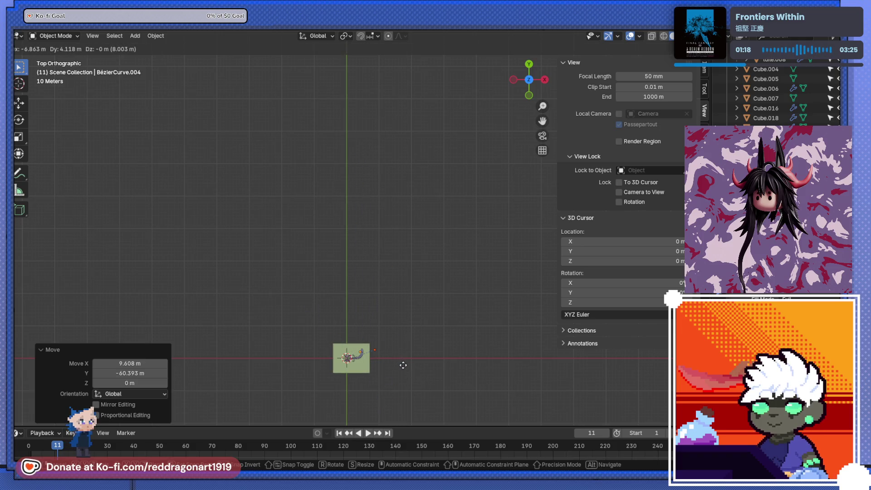
click(402, 364)
mouse_move(410, 293)
middle_down()
mouse_move(388, 256)
mouse_move(334, 242)
middle_up()
scroll(277, 327, up, 5)
scroll(314, 261, up, 2)
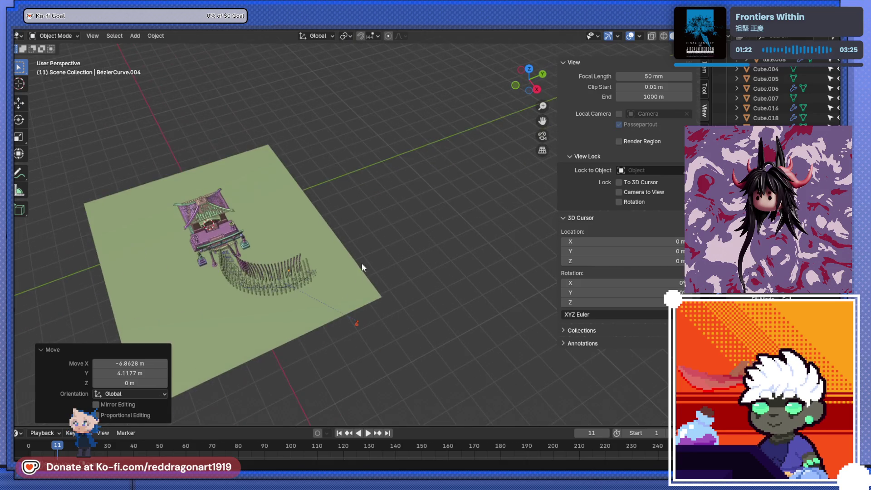
scroll(362, 263, up, 2)
scroll(348, 300, up, 2)
mouse_move(368, 317)
middle_down()
mouse_move(439, 301)
mouse_move(354, 329)
middle_up()
key(g)
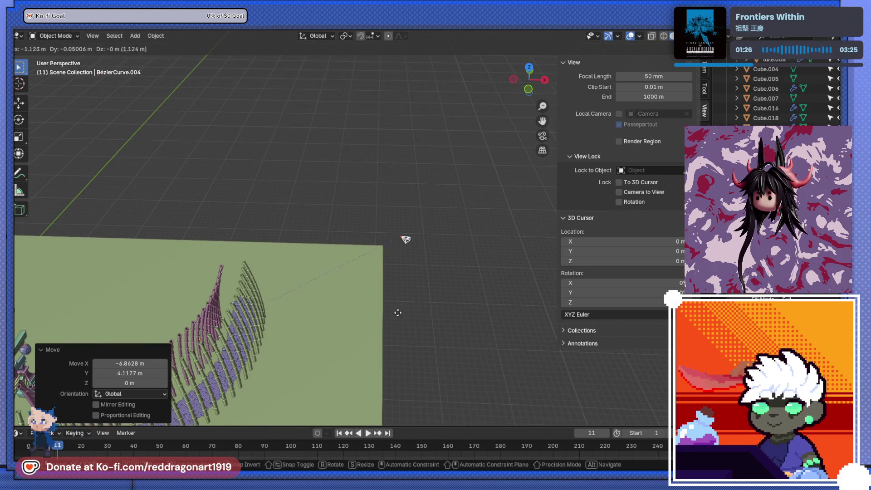
click(383, 317)
key(space)
drag(112, 444, 37, 445)
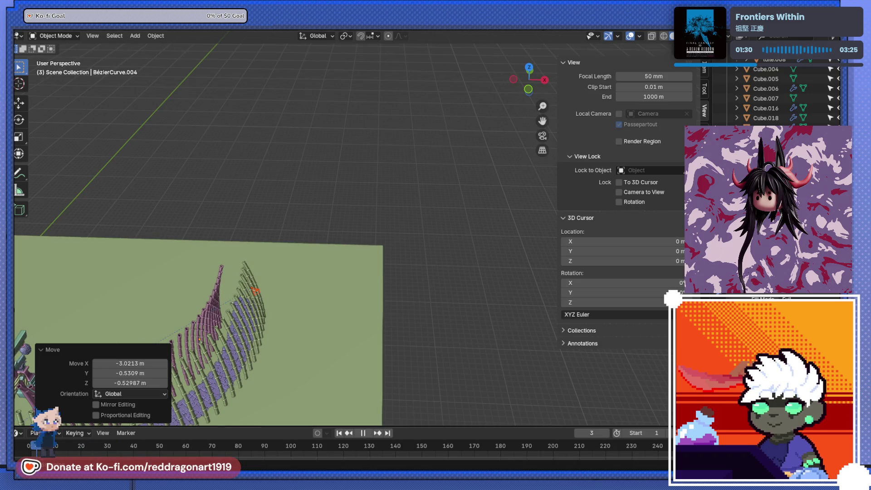
key(Escape)
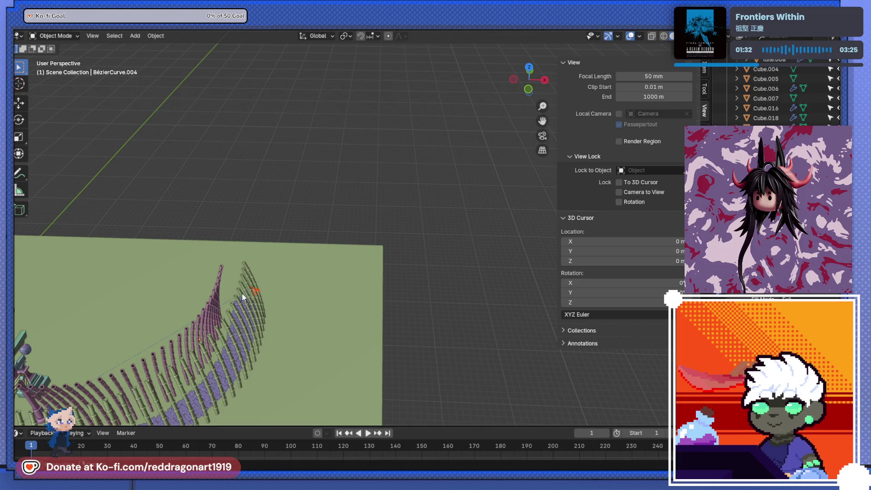
Step: In top view, move the camera onto the path, rotate it to line up, and slide it along X
key(KP_7)
shift+middle_drag(270, 340, 352, 228)
scroll(352, 228, up, 4)
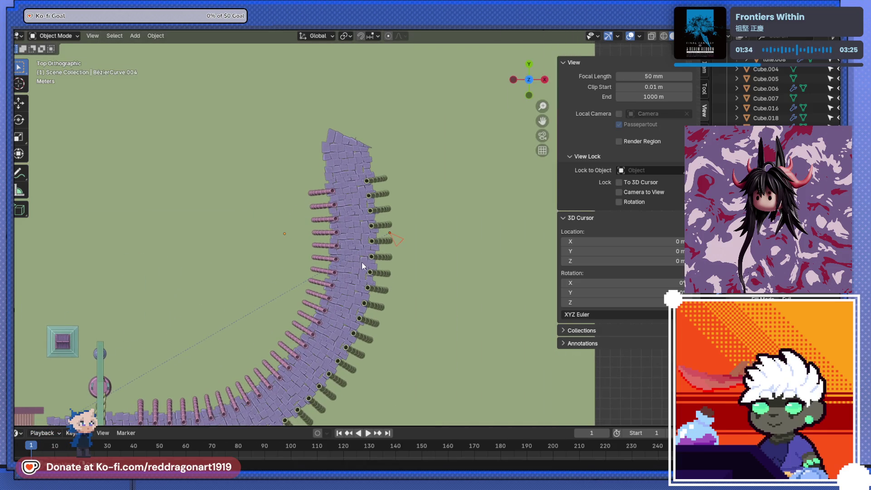
key(g)
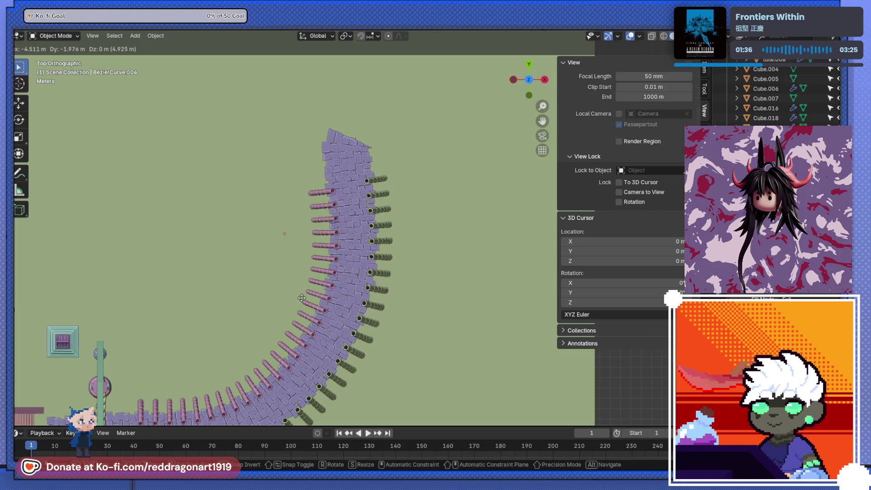
click(262, 324)
scroll(261, 323, down, 2)
scroll(352, 243, up, 2)
scroll(336, 263, down, 2)
scroll(298, 280, up, 2)
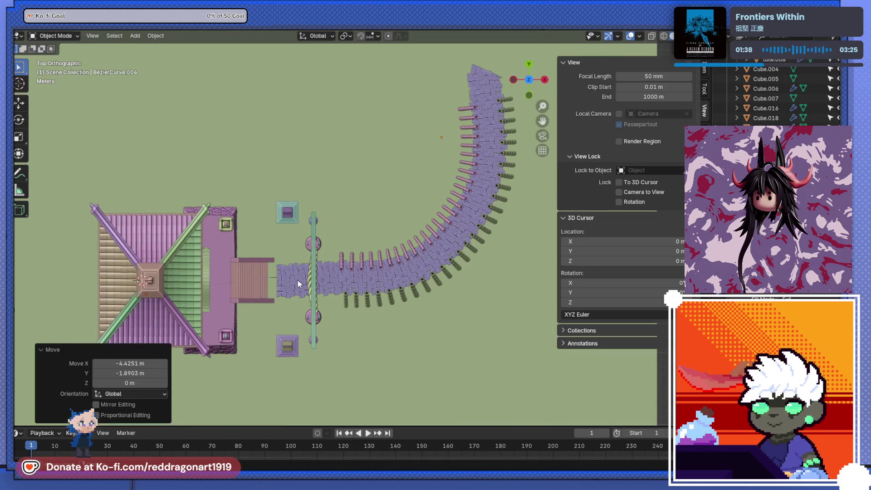
key(g)
key(Escape)
key(r)
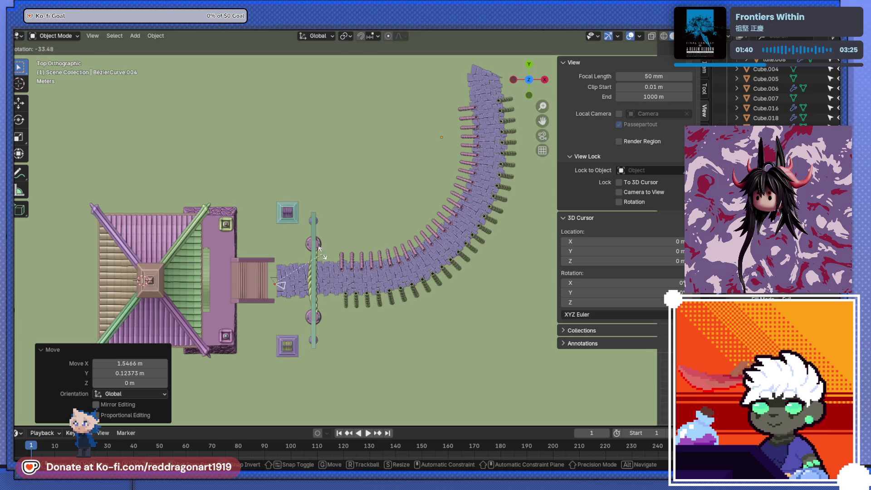
click(316, 245)
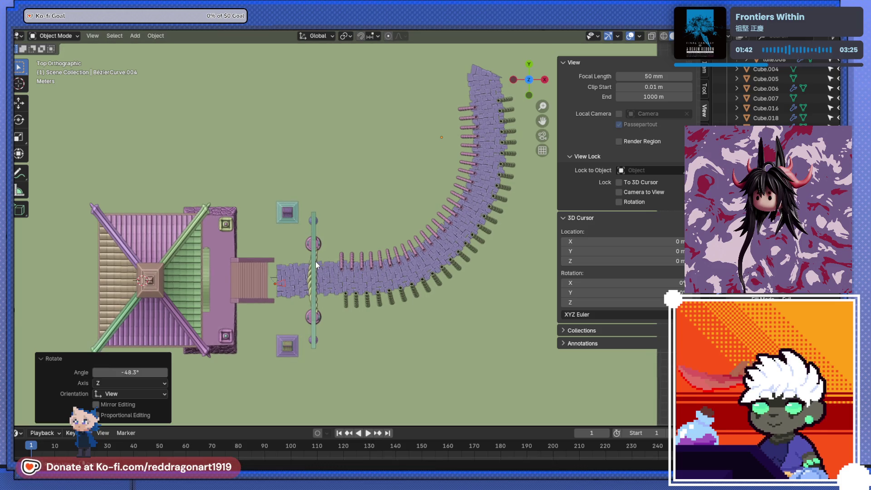
key(g)
key(x)
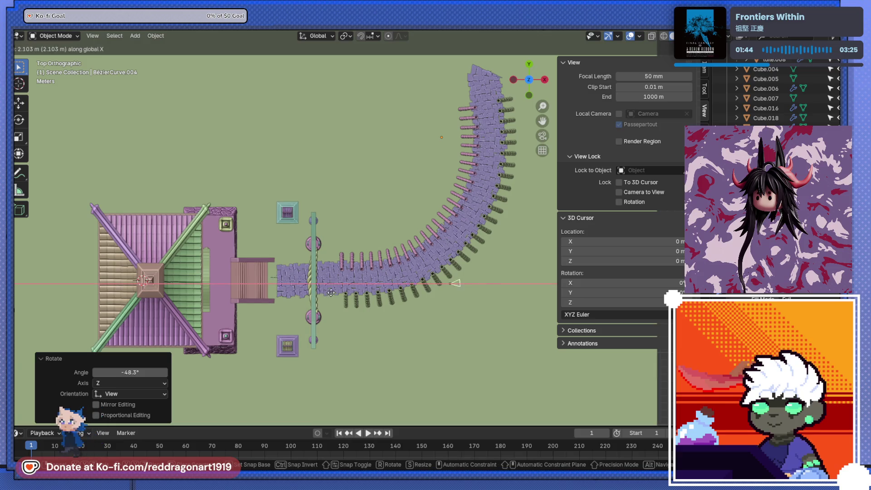
key(Escape)
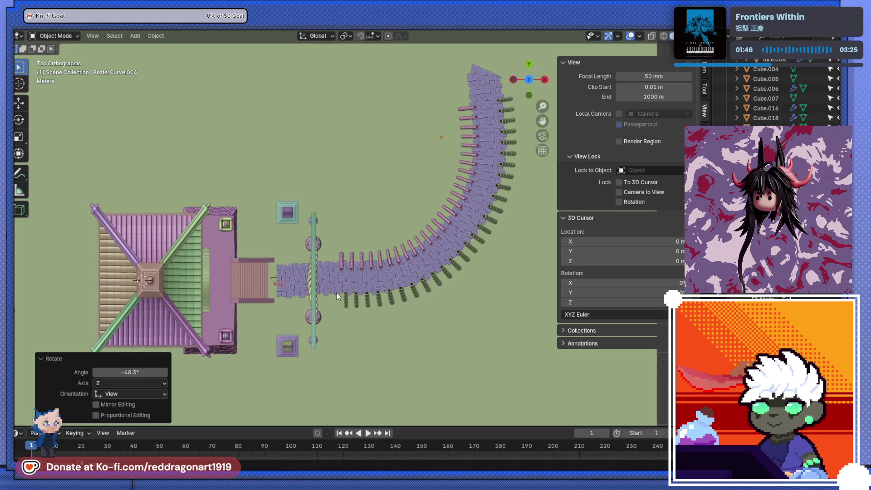
key(space)
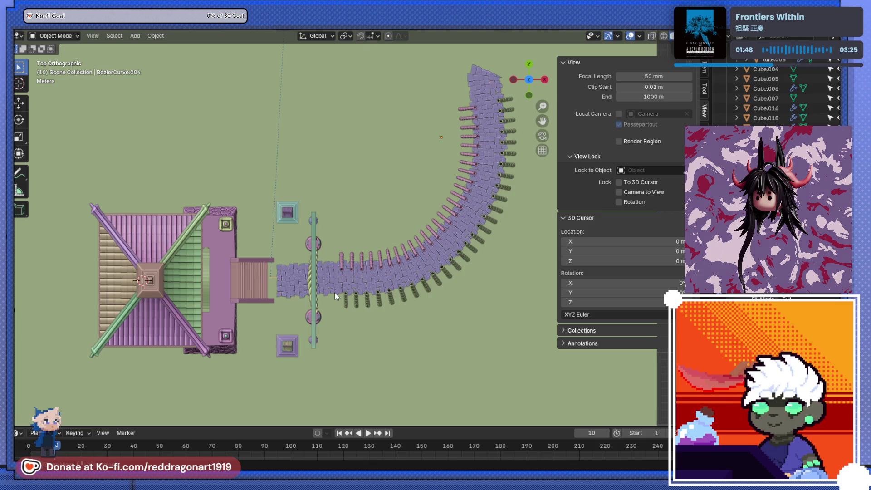
middle_drag(334, 292, 456, 339)
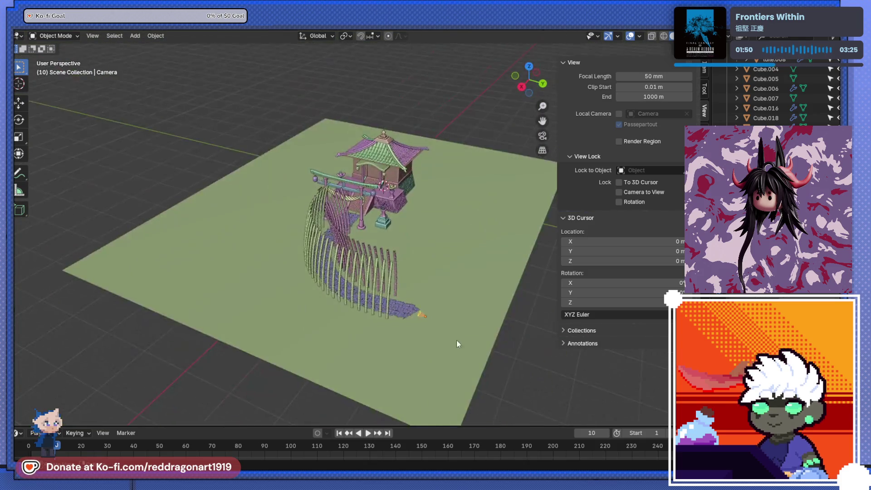
scroll(456, 343, up, 5)
scroll(334, 212, up, 3)
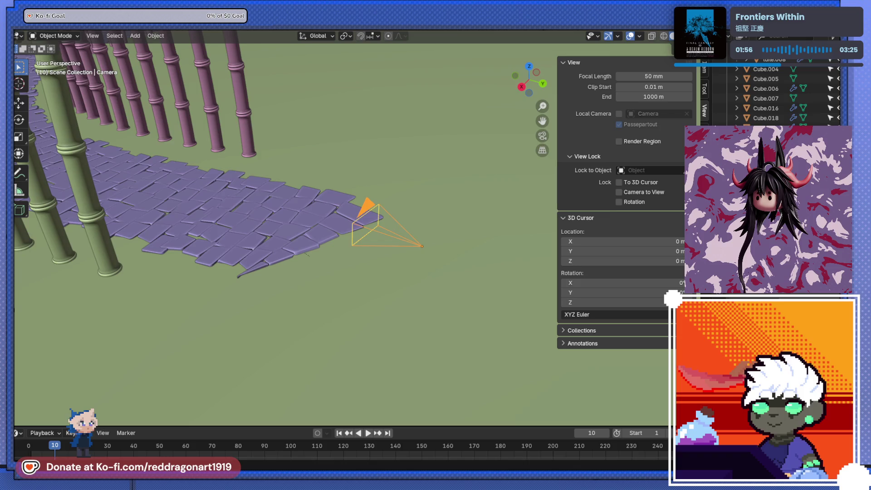
scroll(308, 236, up, 5)
scroll(288, 281, up, 3)
Step: Place the 3D cursor on the selected end point of the path curve
click(199, 315)
key(Tab)
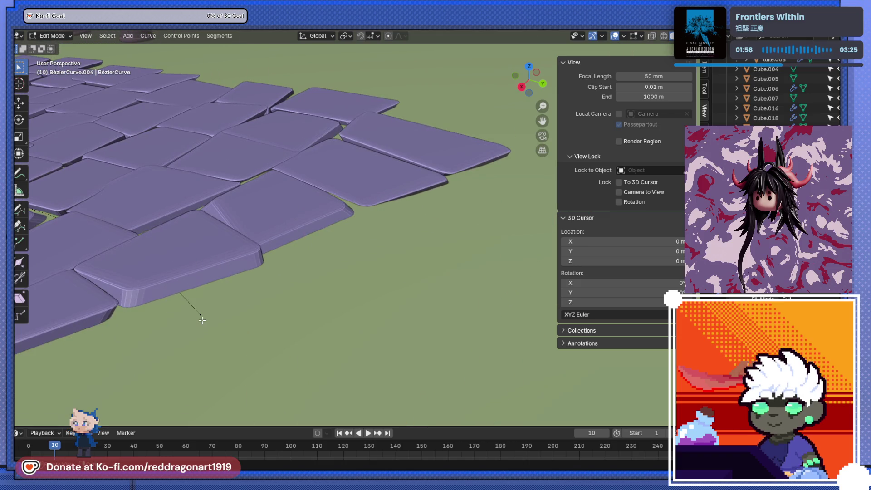
key(shift+s)
click(212, 371)
scroll(378, 233, down, 8)
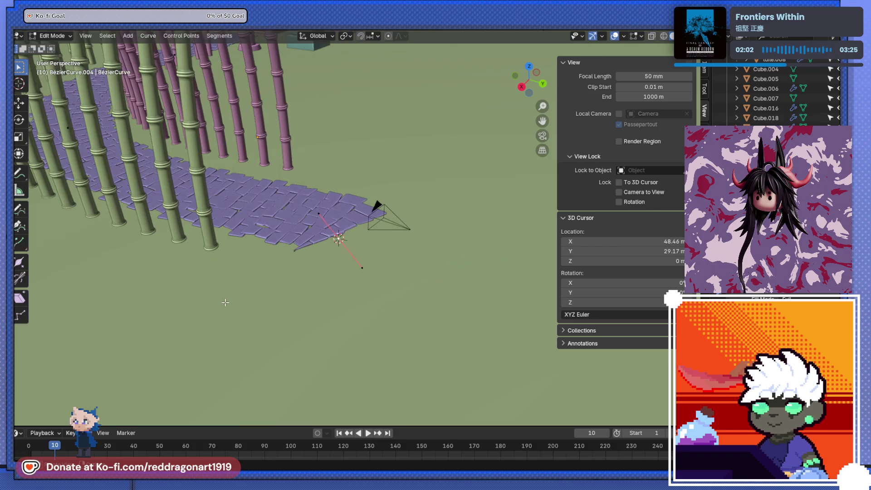
key(Tab)
Step: Snap the camera to the 3D cursor on the curve and switch to the camera's view
click(380, 232)
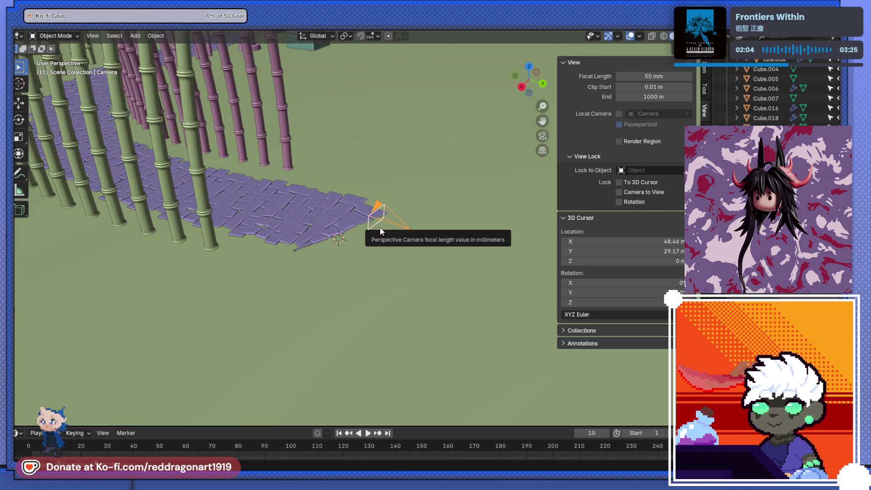
key(shift+s)
click(379, 183)
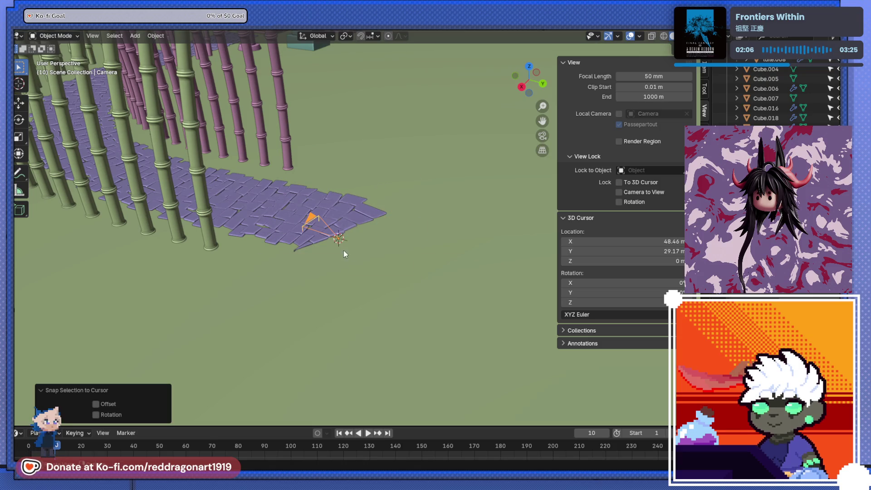
middle_drag(343, 249, 296, 235)
click(542, 136)
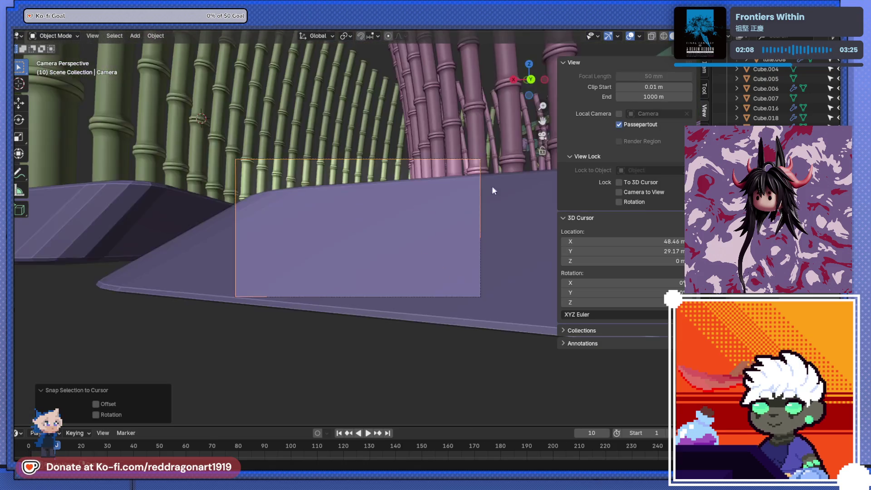
Step: With Camera to View locked, frame the bamboo corridor low on the path, then unlock and orbit out
click(620, 193)
scroll(419, 272, up, 2)
scroll(419, 273, up, 1)
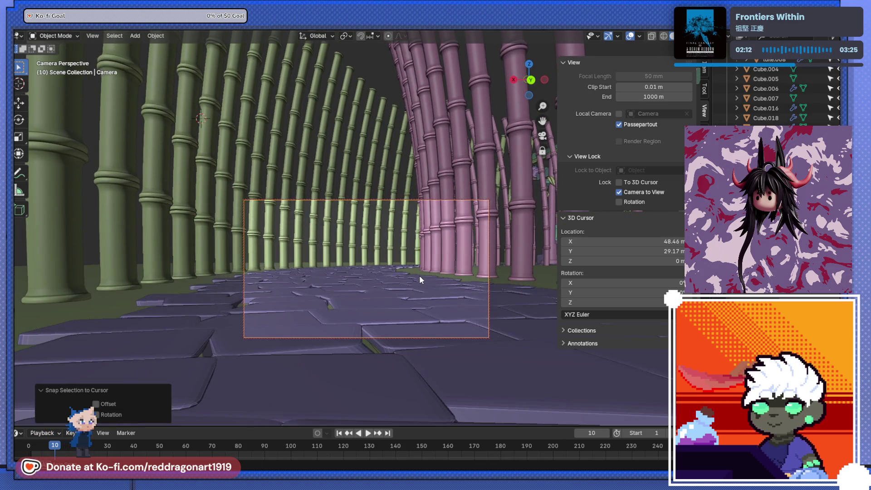
scroll(420, 275, up, 2)
scroll(419, 275, up, 2)
scroll(418, 278, down, 1)
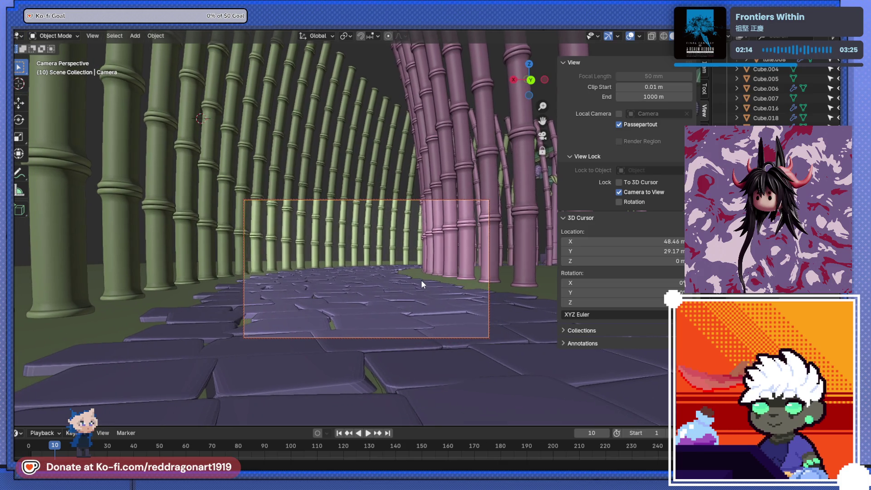
scroll(421, 280, down, 1)
scroll(421, 279, down, 2)
scroll(421, 279, up, 2)
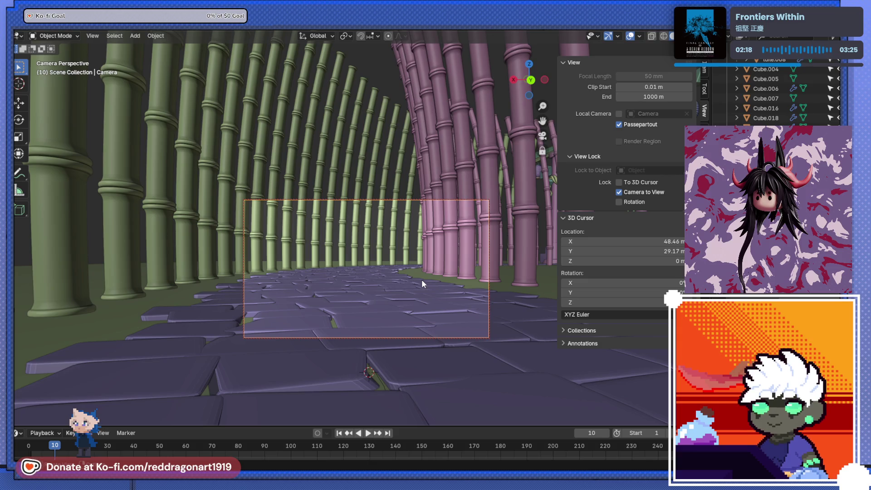
click(618, 193)
mouse_move(335, 293)
middle_down()
mouse_move(388, 307)
mouse_move(400, 289)
mouse_move(381, 297)
middle_up()
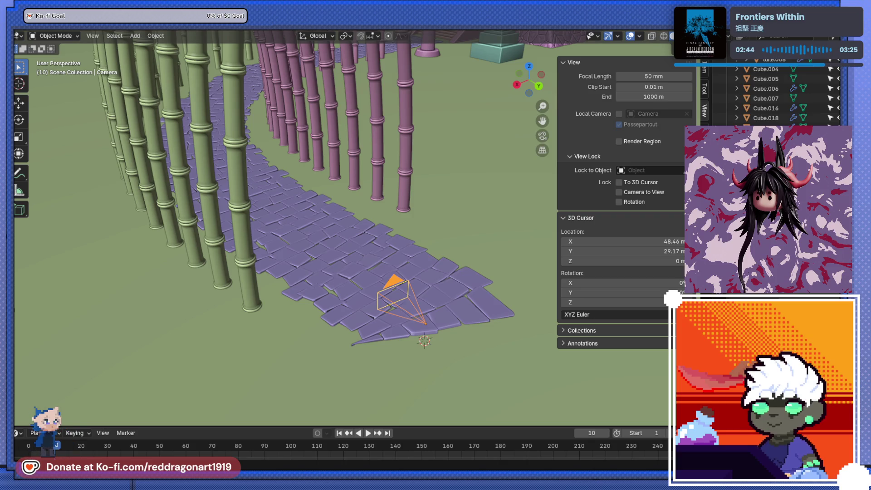
scroll(365, 273, down, 2)
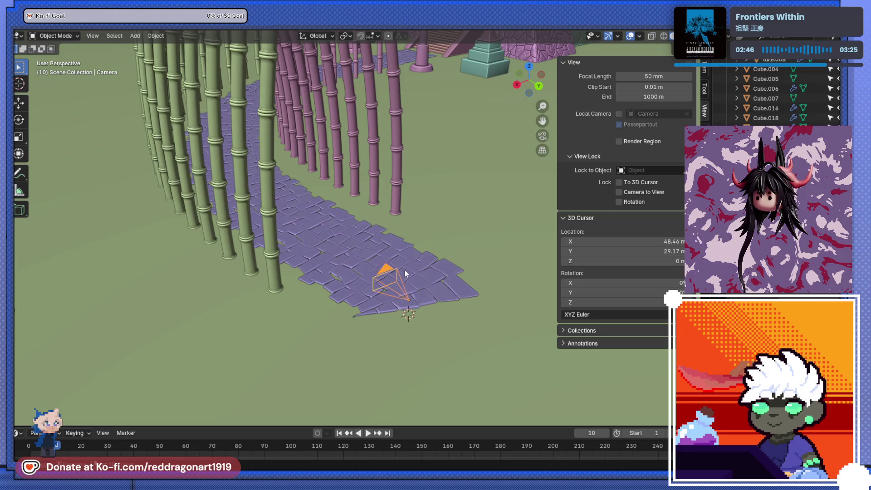
Step: Check the camera placement on the path and save the scene as TEMPLEv2.blend
middle_drag(405, 273, 363, 334)
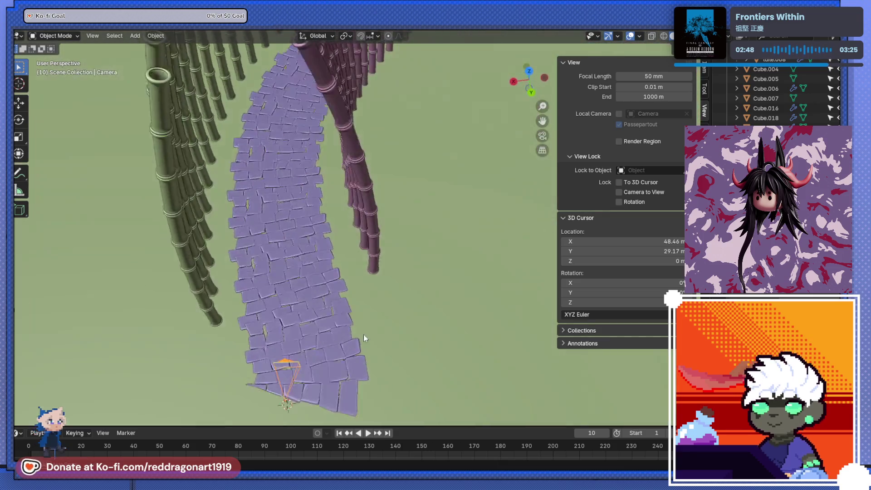
mouse_move(363, 335)
middle_down()
mouse_move(494, 341)
mouse_move(422, 286)
middle_up()
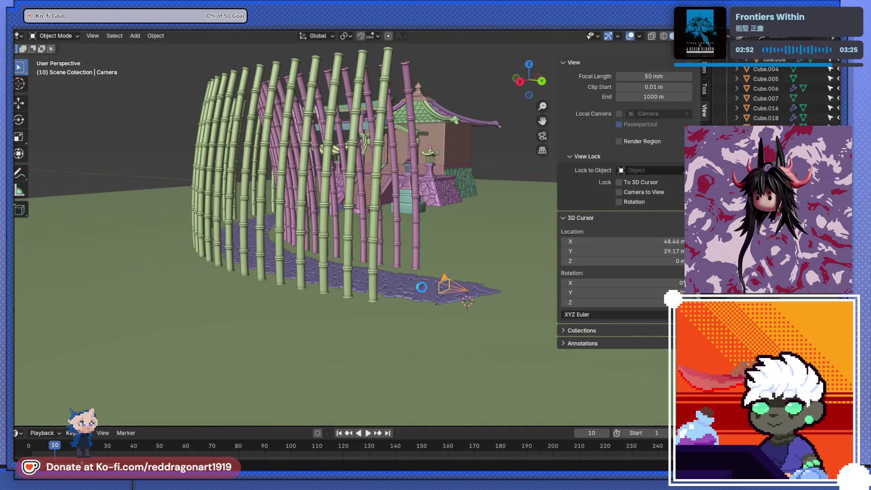
key(ctrl+s)
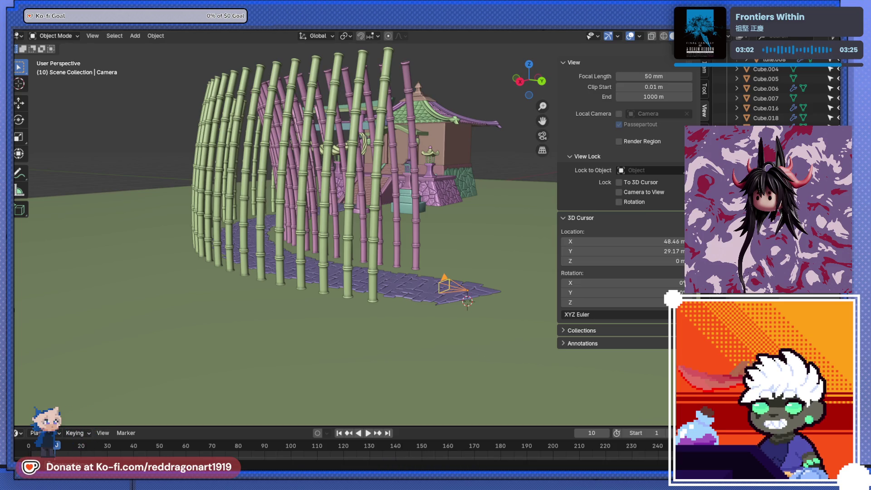
mouse_move(457, 192)
middle_down()
mouse_move(392, 200)
mouse_move(399, 281)
mouse_move(363, 314)
middle_up()
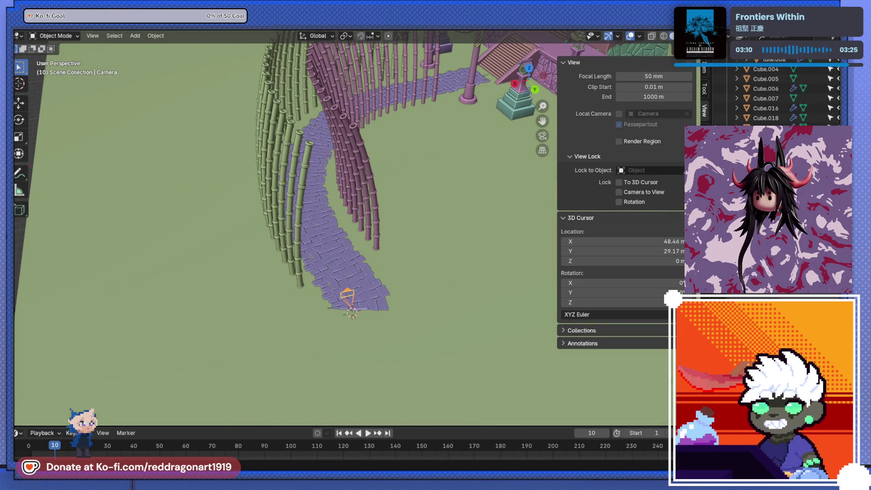